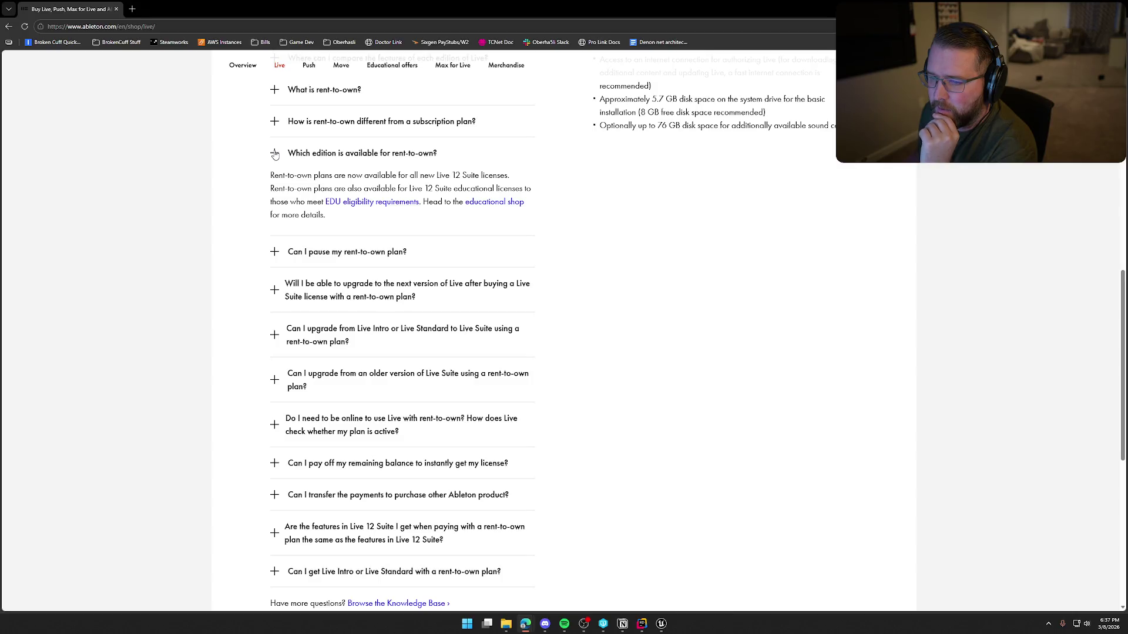
Collapse the 'Which edition' answer, open and close the pause-plan answer, then scroll back up toward the pricing cards.
click(274, 154)
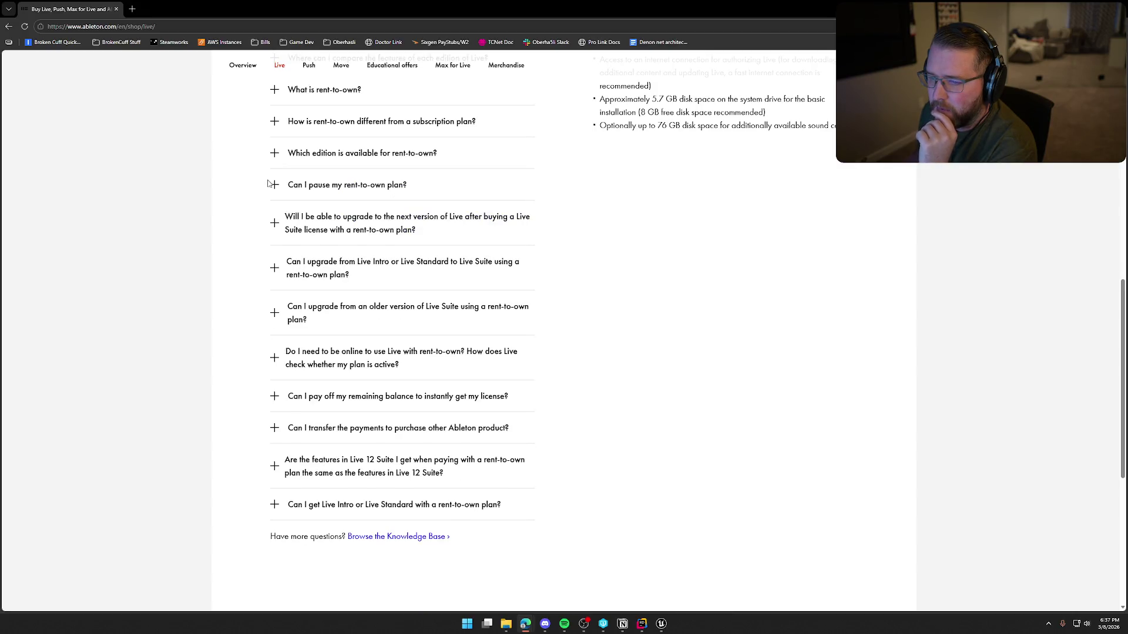
click(275, 187)
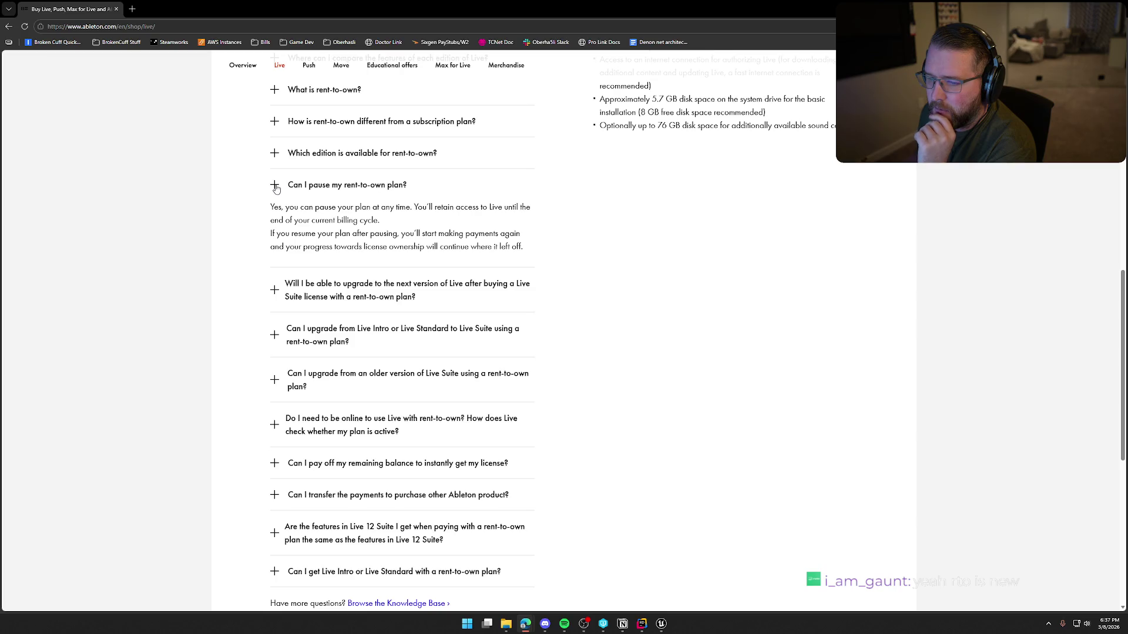
click(275, 186)
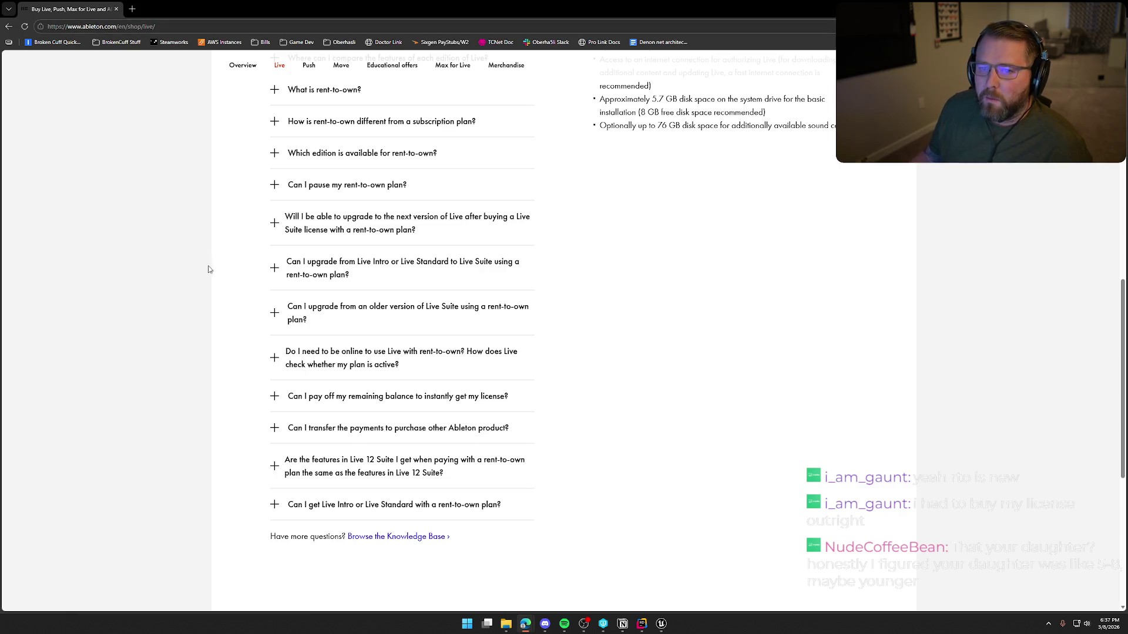
scroll(209, 263, up, 10)
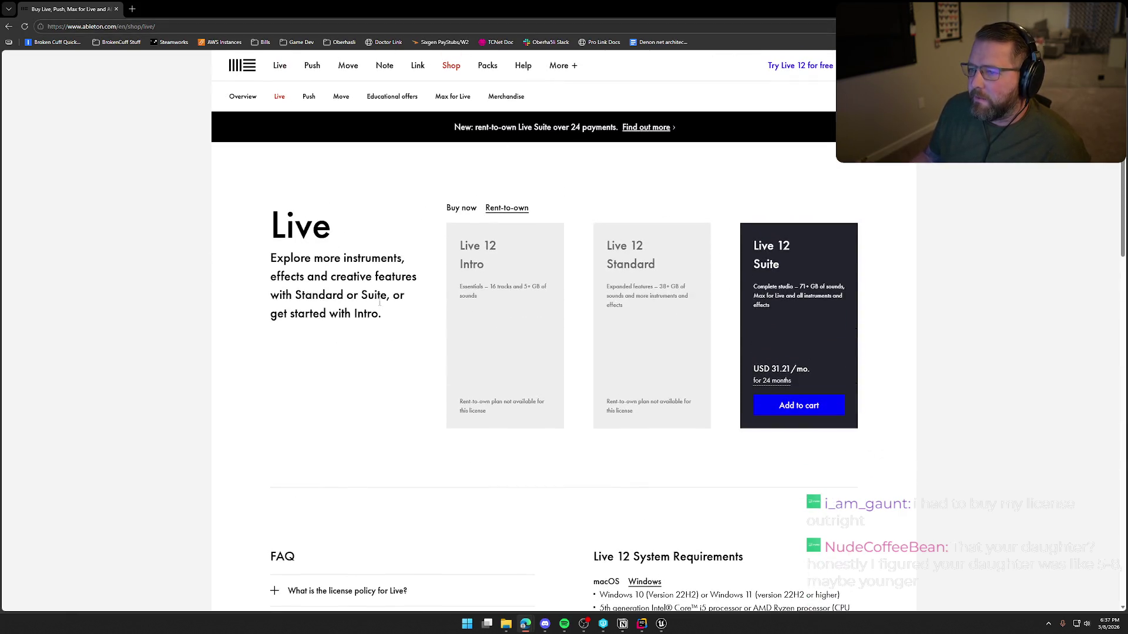
Switch to the TrailMap level in Unreal Editor, then bring the Notion To Do board in front.
key(alt+Tab)
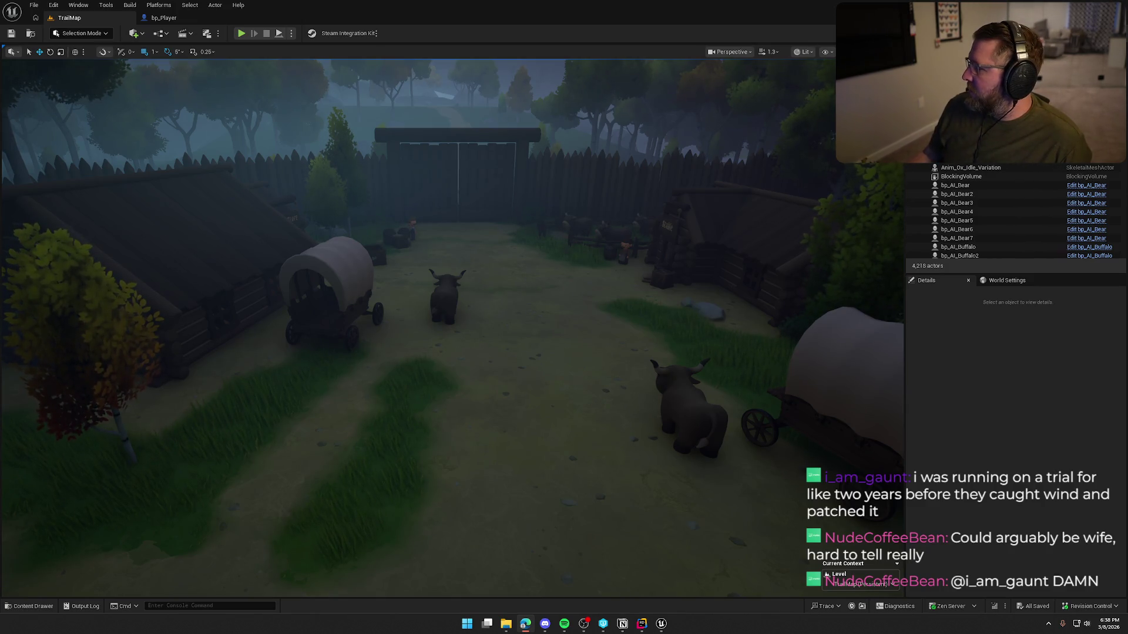
key(alt+Tab)
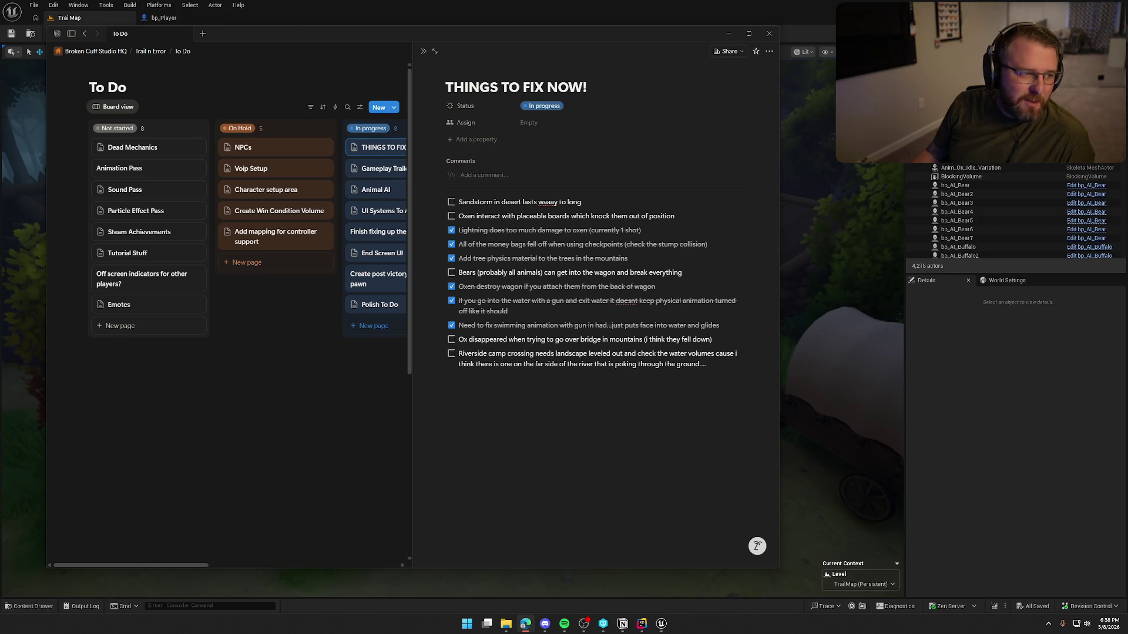
Nudge the Notion To Do window slightly down and to the left.
drag(425, 40, 410, 50)
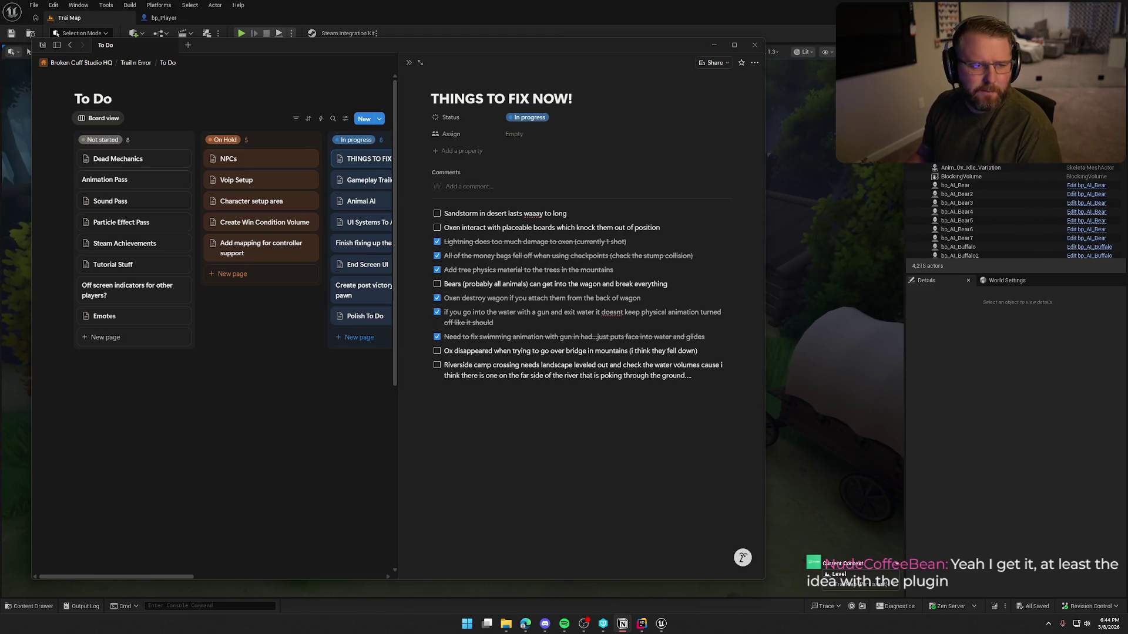
Switch to Discord, then minimize the Notion to-do window so the Unreal level shows.
key(alt+Tab)
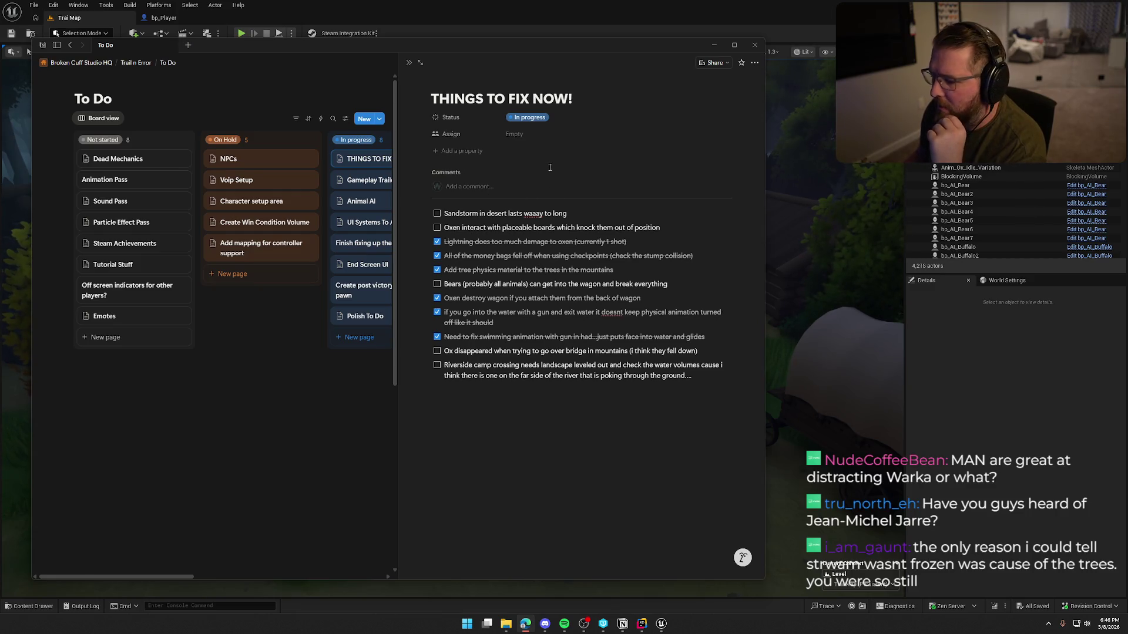
click(713, 44)
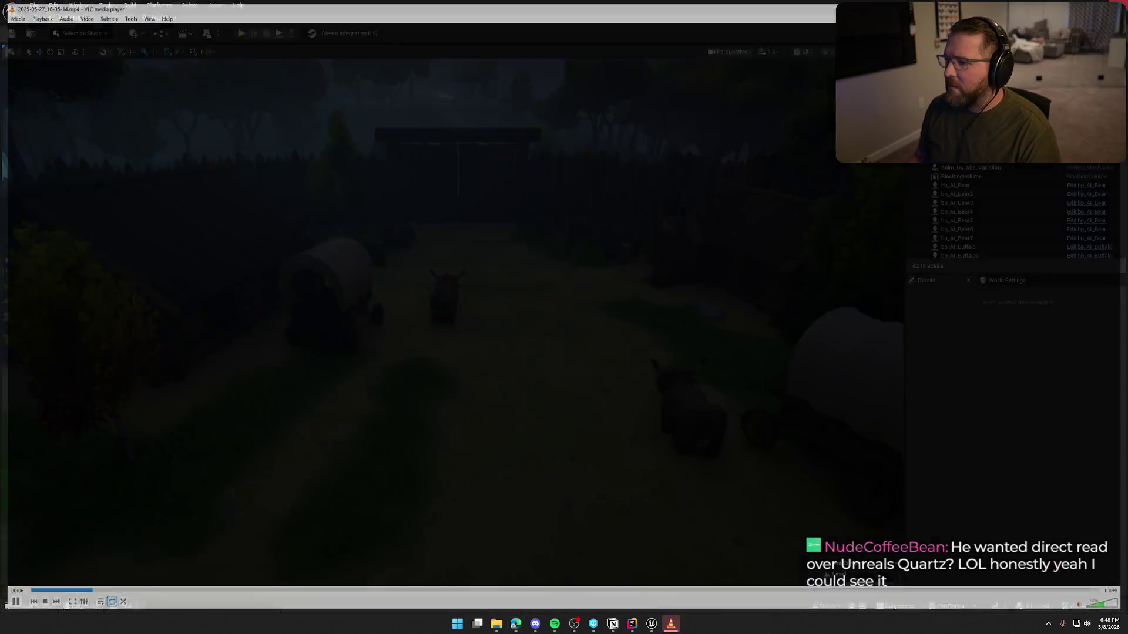
Close the first recorded clip in VLC, then close the second clip to return to the editor.
key(alt+F4)
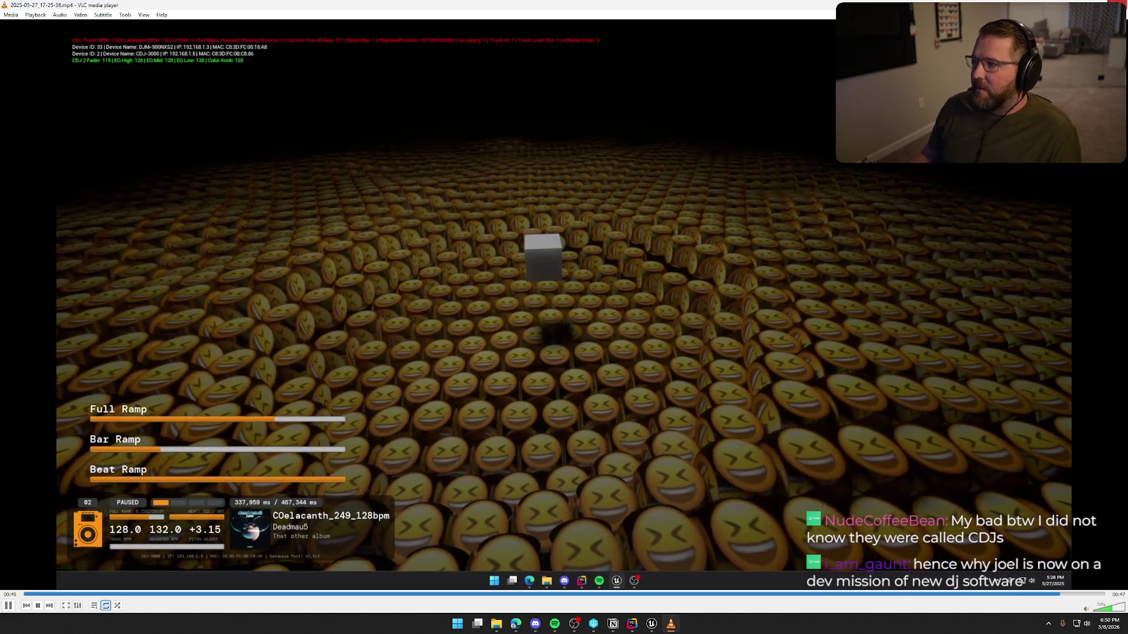
key(alt+F4)
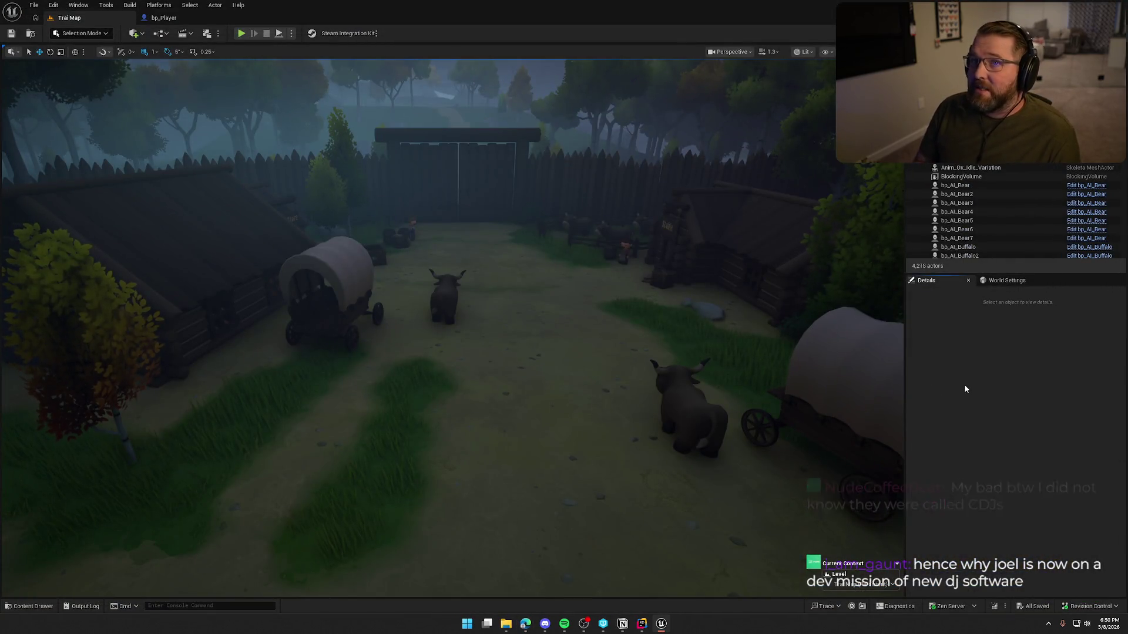
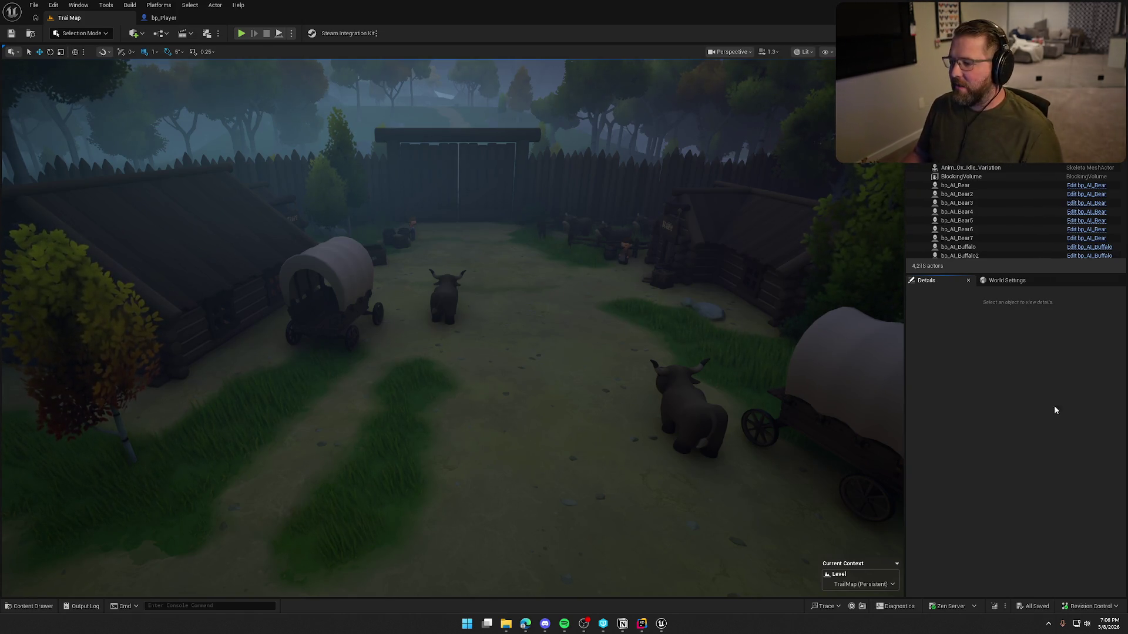
Check the to-do list notes before changing the river logic's Volume Step from 400.
click(623, 623)
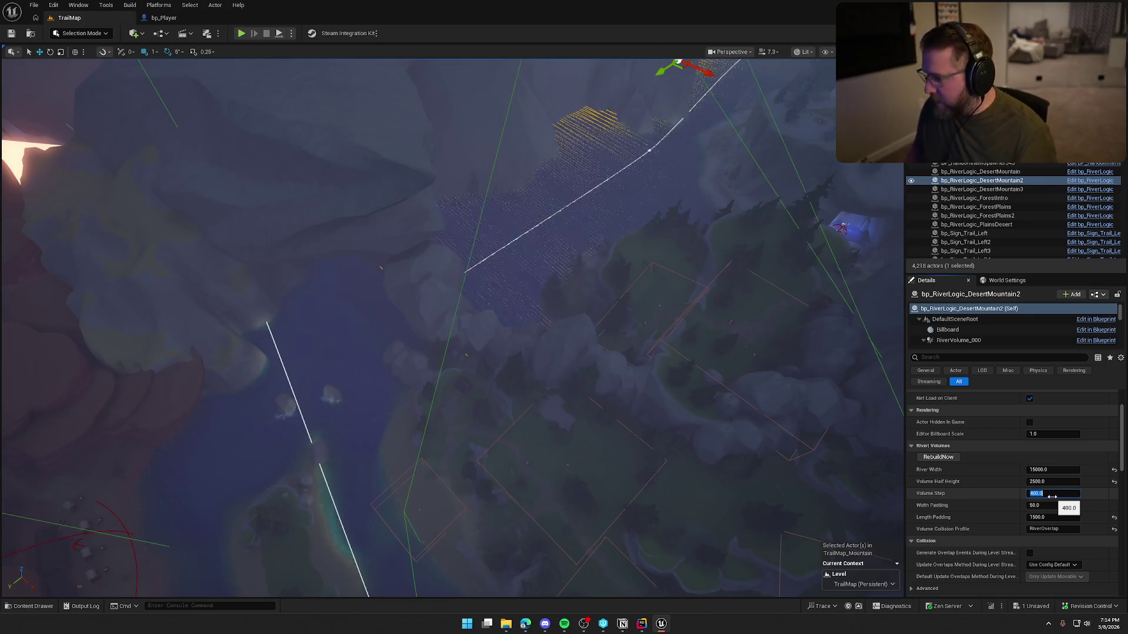
Commit Volume Step 4000, deselect the river logic actor, and save the TrailMap level.
key(Return)
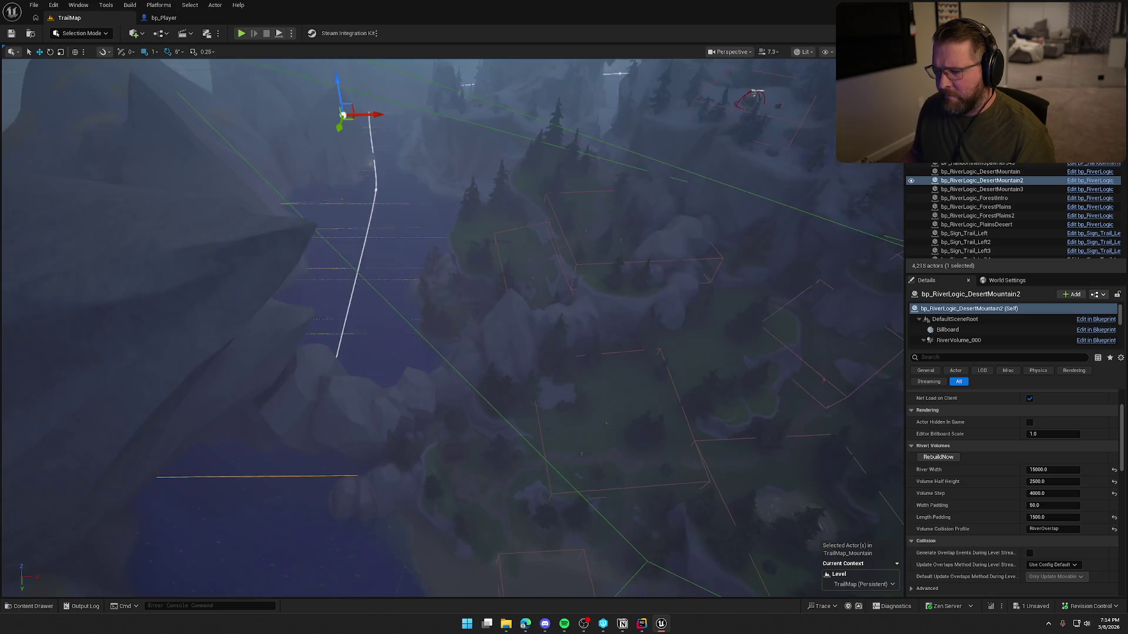
click(580, 293)
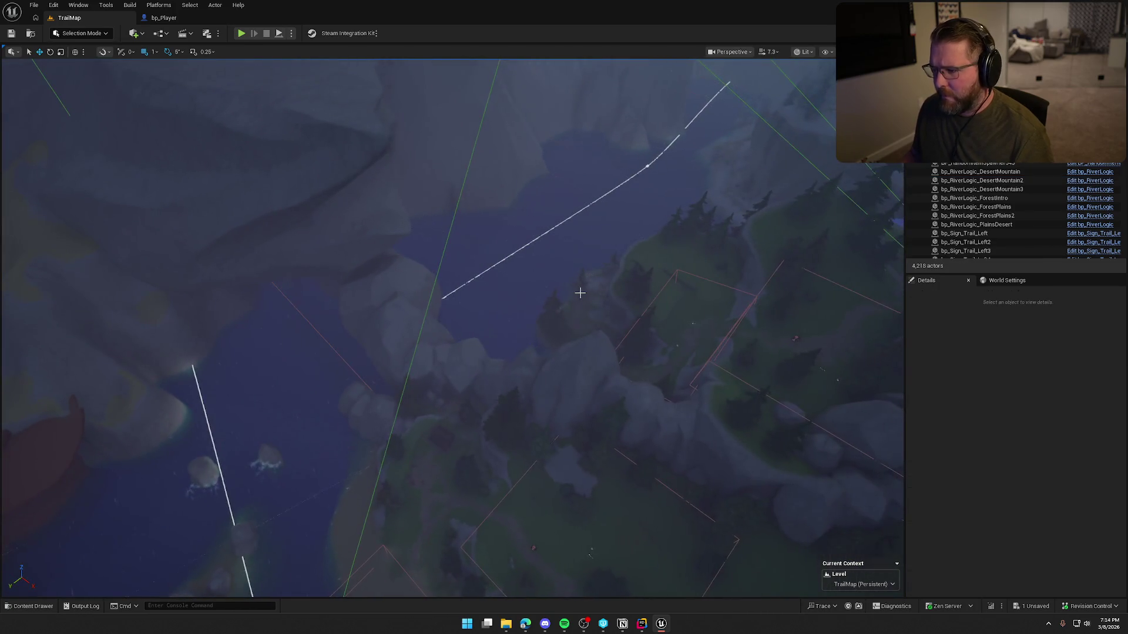
key(ctrl+s)
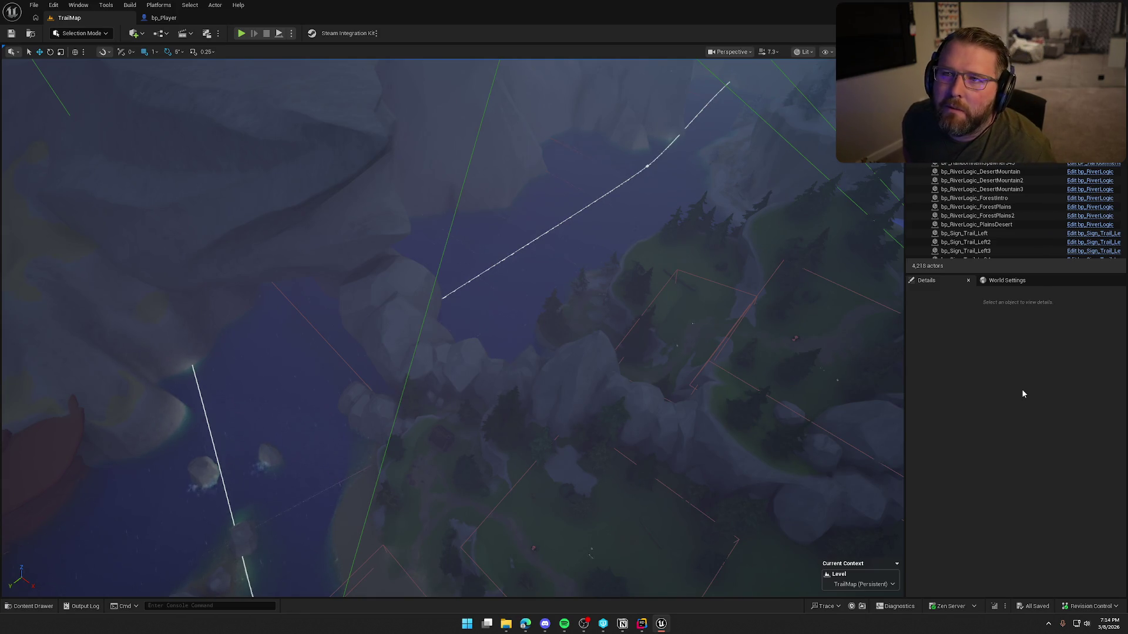
Fly over the river canyon and sandy bank to an overhead view of the island.
scroll(723, 340, up, 5)
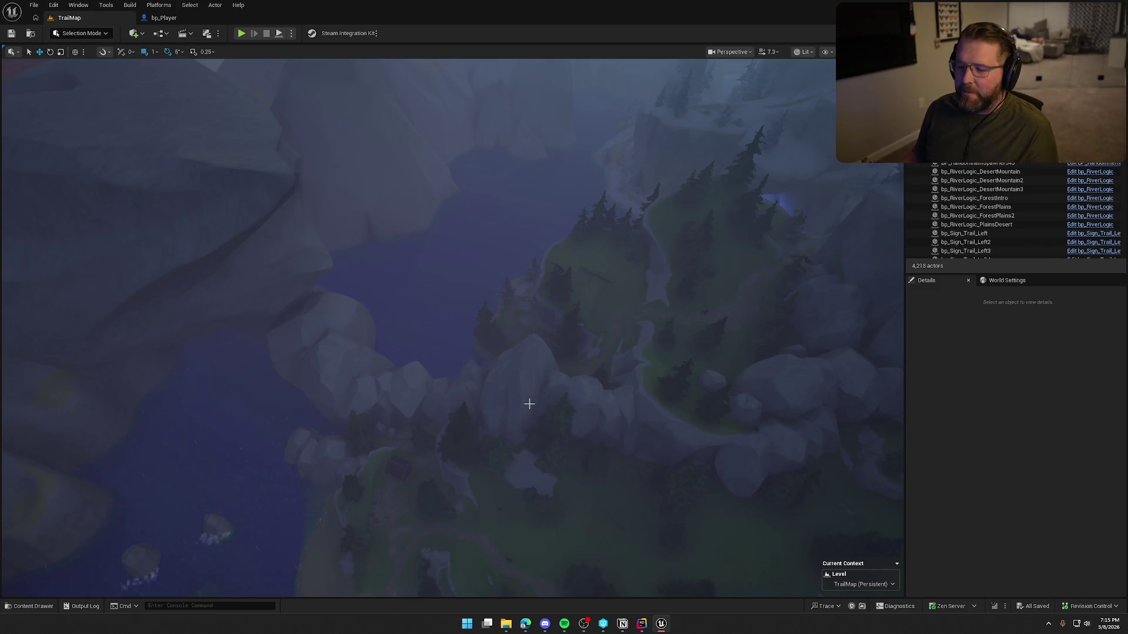
scroll(558, 397, up, 5)
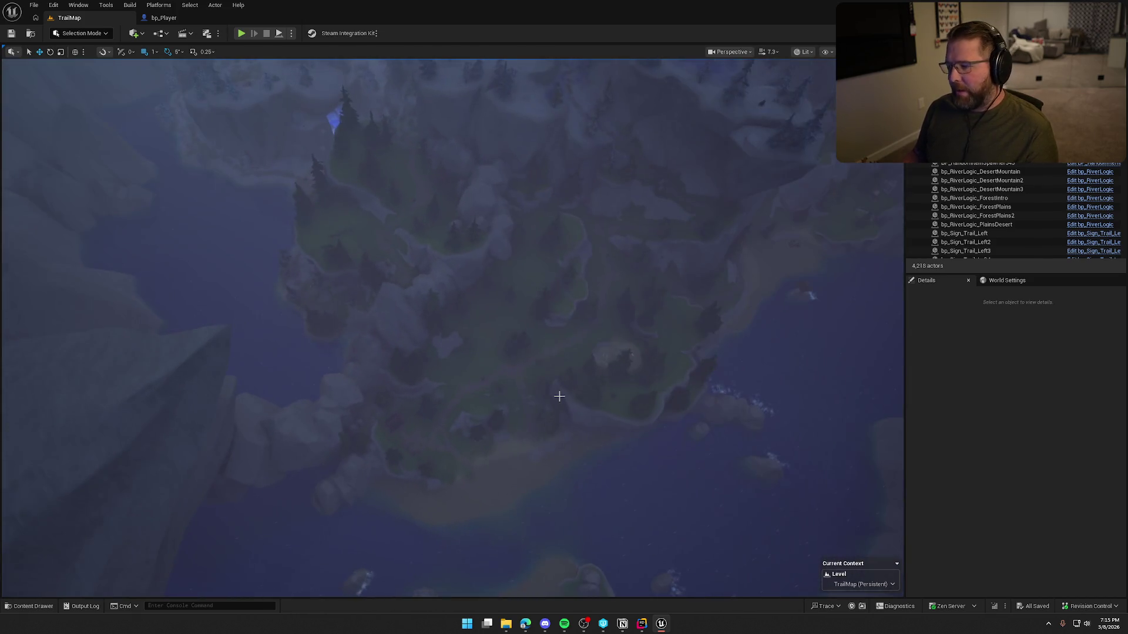
scroll(679, 449, up, 3)
mouse_move(654, 414)
mouse_down()
mouse_move(654, 308)
mouse_move(637, 383)
mouse_up()
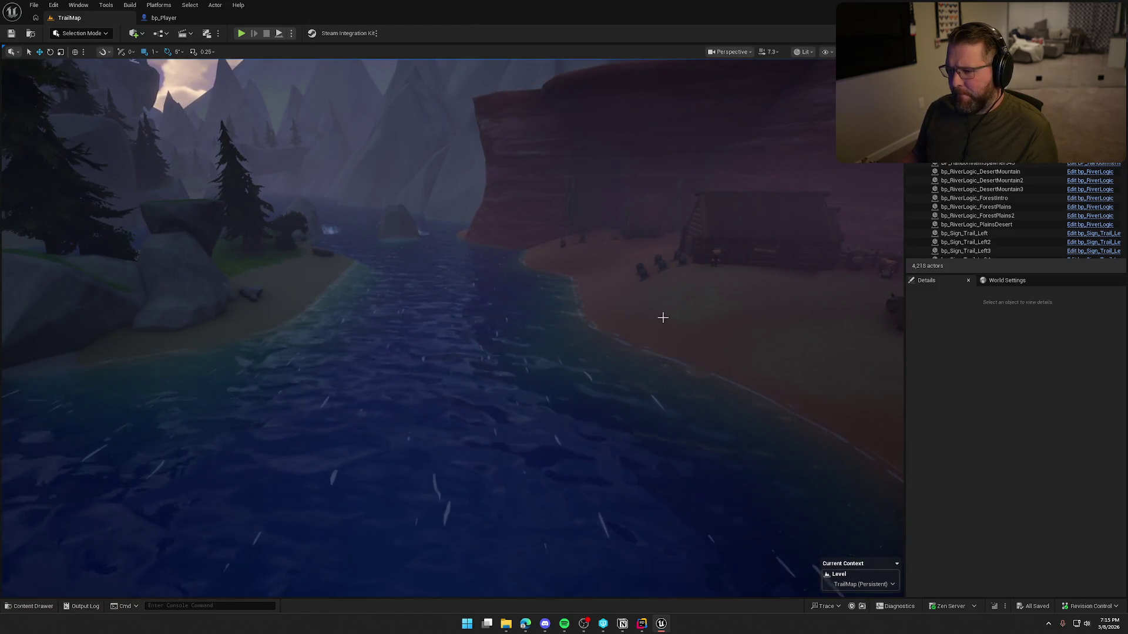
mouse_move(728, 309)
mouse_down()
mouse_move(755, 267)
mouse_move(686, 324)
mouse_up()
mouse_move(461, 425)
mouse_down()
mouse_move(461, 353)
mouse_move(464, 446)
mouse_move(470, 435)
mouse_move(591, 400)
mouse_move(594, 317)
mouse_move(593, 353)
mouse_move(594, 329)
mouse_up()
drag(547, 367, 473, 300)
click(472, 300)
key(f)
key(Escape)
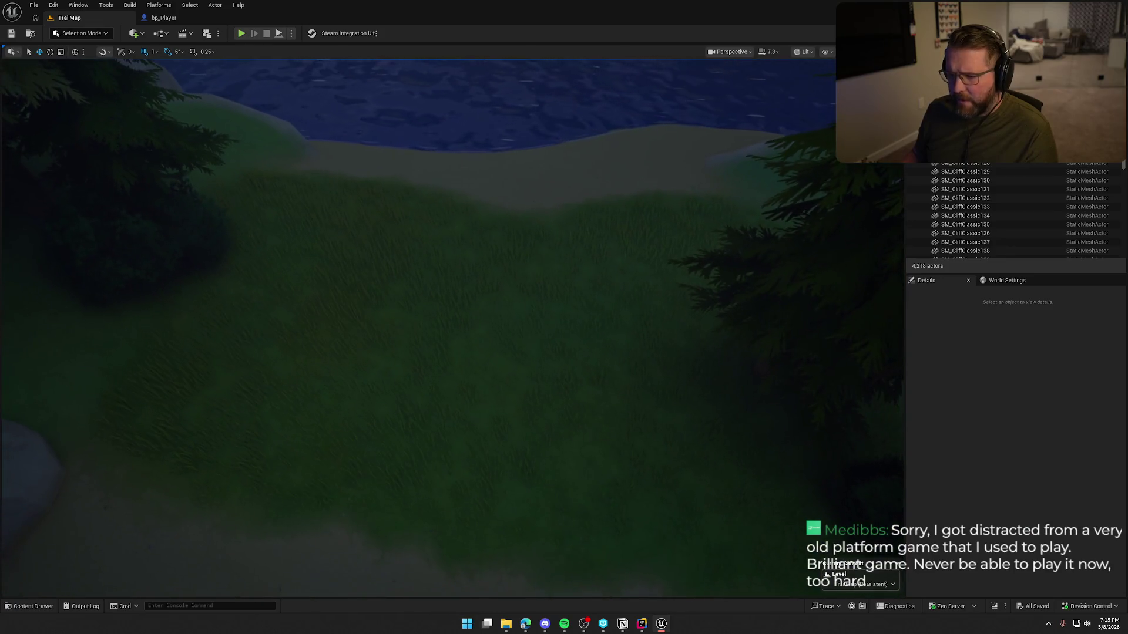
Select the Landscape actor and switch to Landscape Mode's Paint tools.
click(67, 36)
click(401, 169)
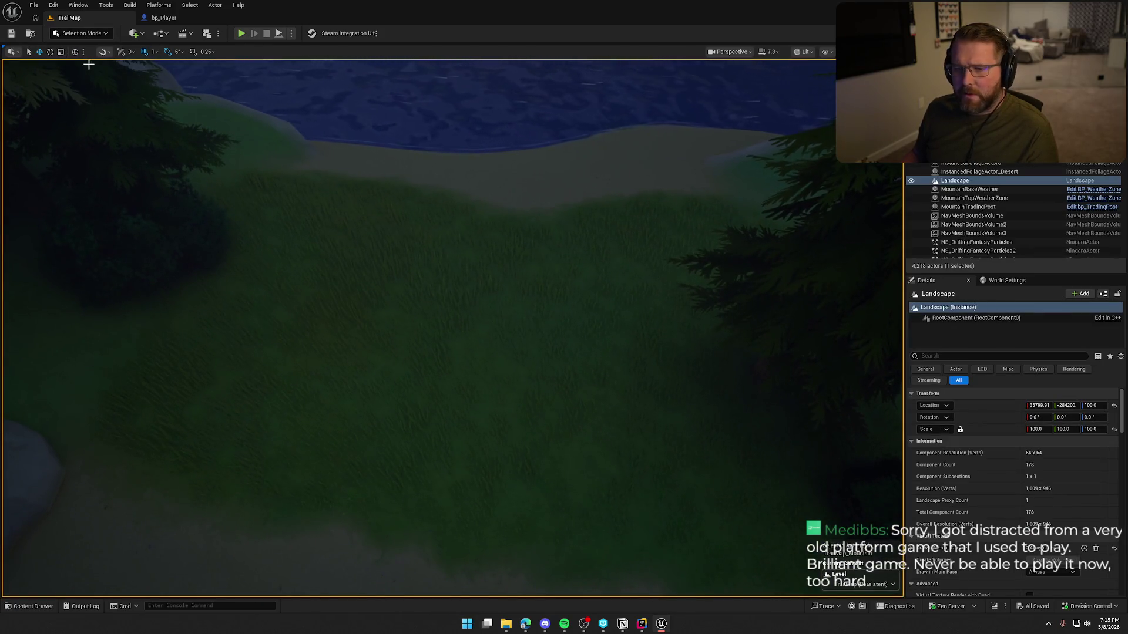
click(82, 33)
click(95, 63)
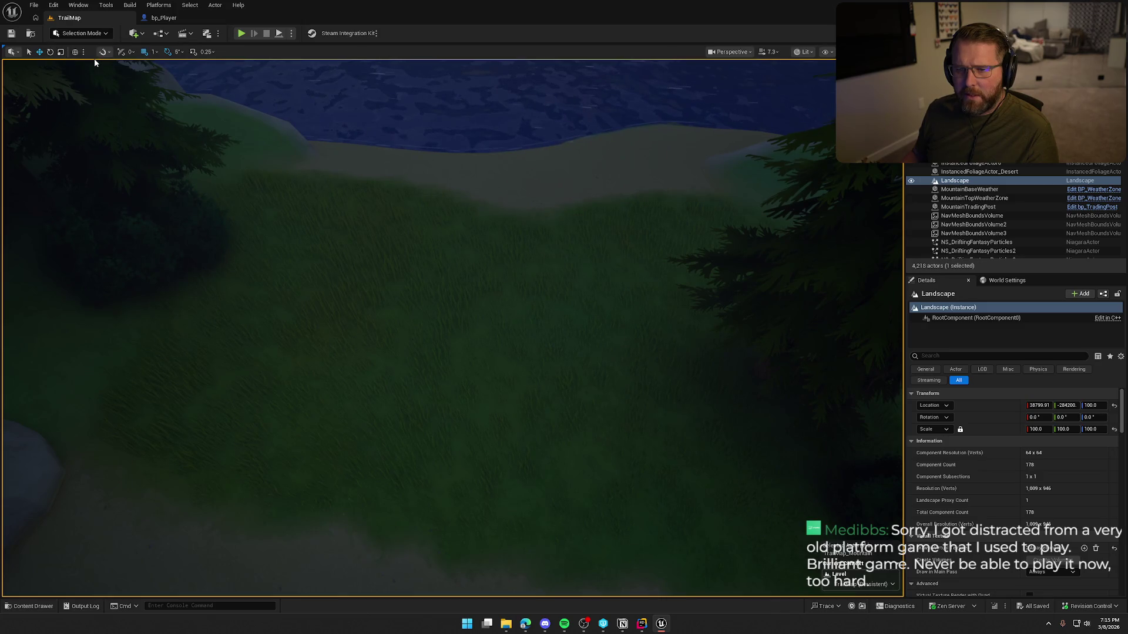
click(135, 58)
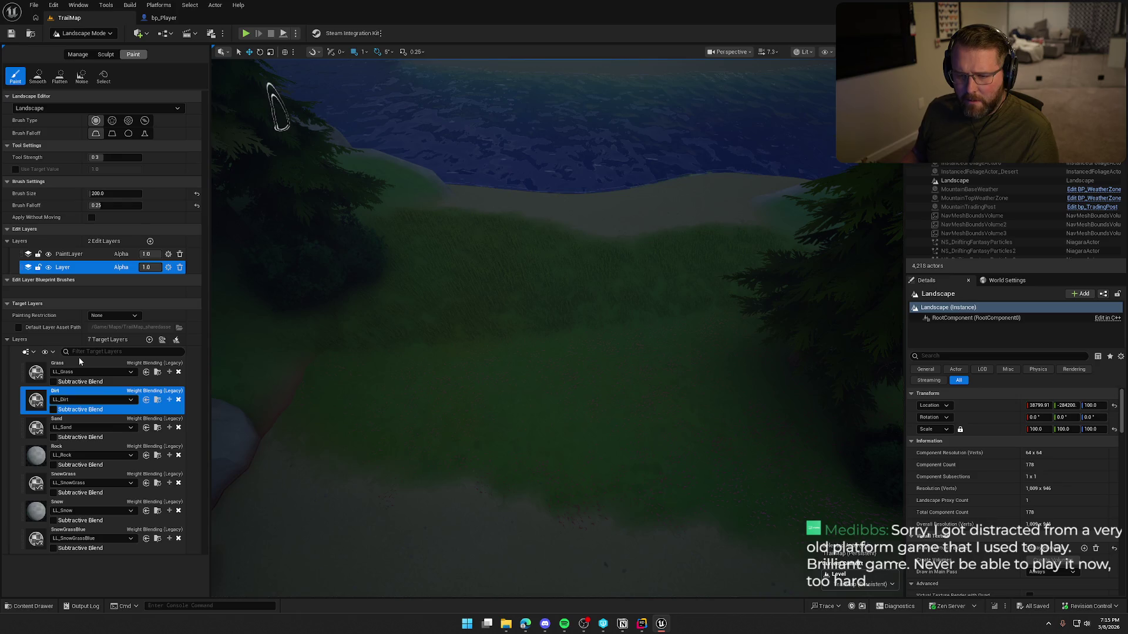
On PaintLayer, paint Grass with a brush size of about 510 over the green hillside patches.
click(69, 255)
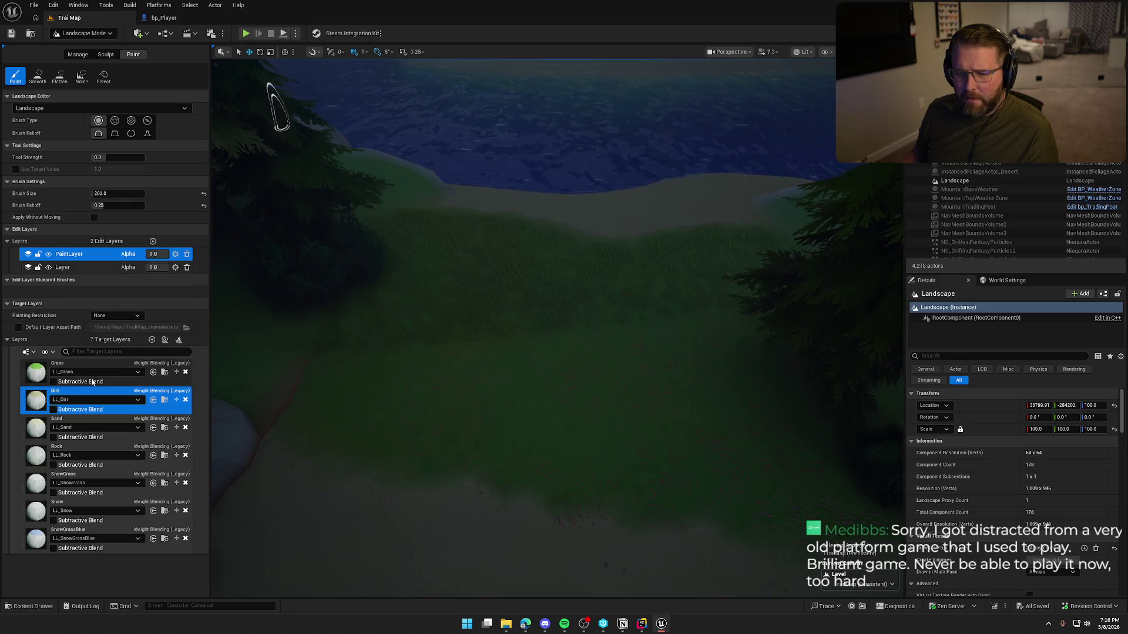
click(76, 376)
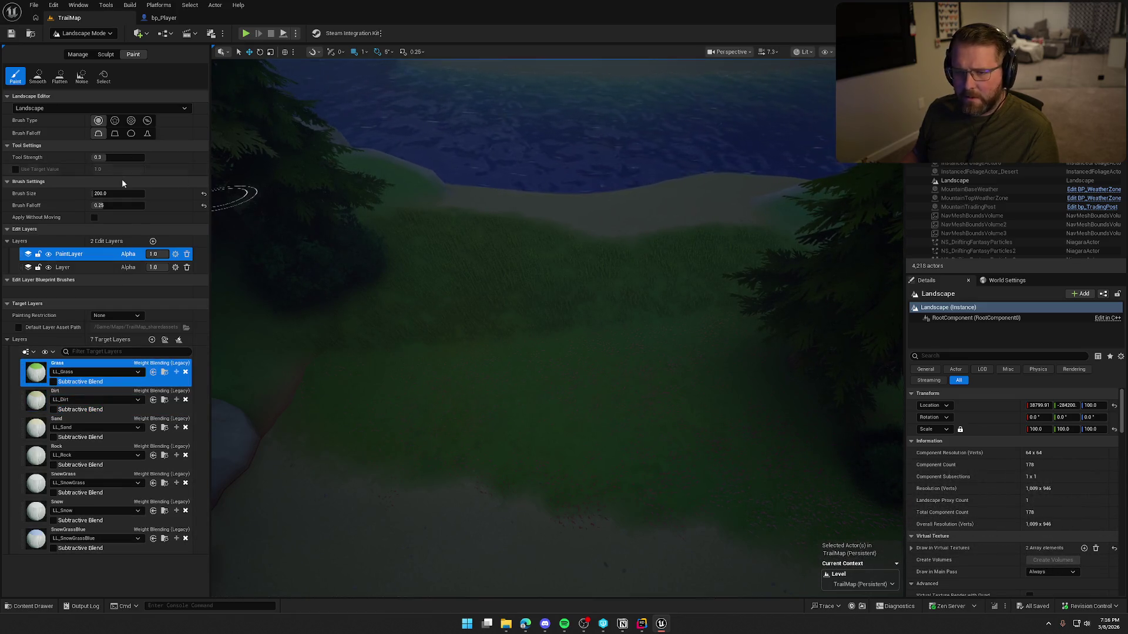
drag(118, 194, 176, 193)
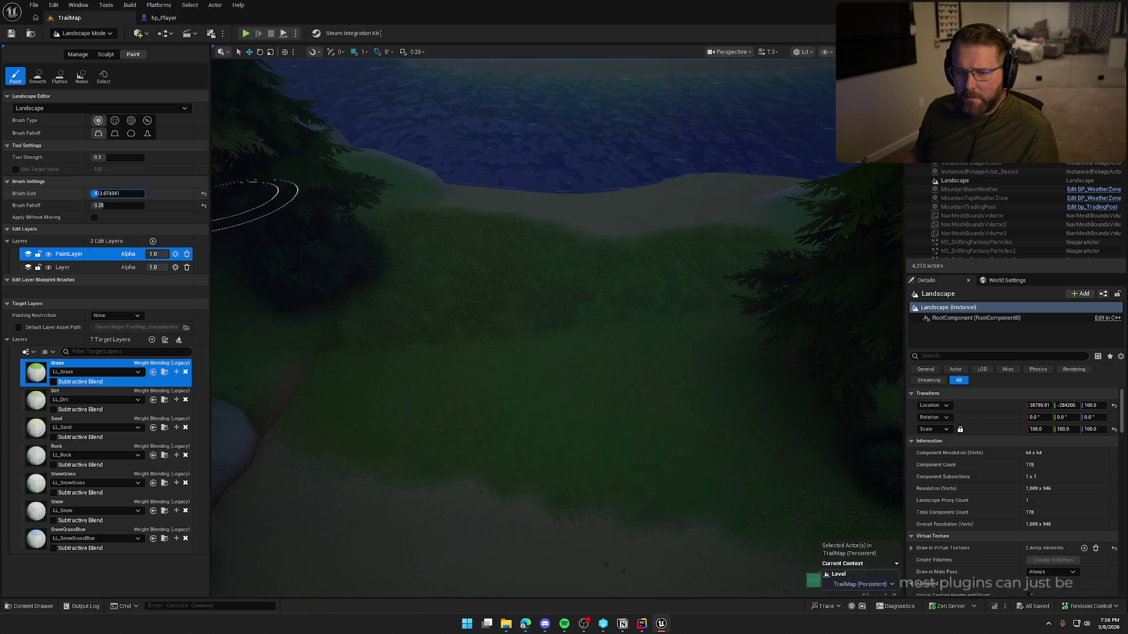
mouse_move(457, 283)
mouse_down()
mouse_move(541, 290)
mouse_move(410, 229)
mouse_move(405, 382)
mouse_move(644, 326)
mouse_move(675, 335)
mouse_move(721, 307)
mouse_move(579, 315)
mouse_move(535, 231)
mouse_move(315, 408)
mouse_move(365, 375)
mouse_move(675, 299)
mouse_move(646, 415)
mouse_move(501, 295)
mouse_up()
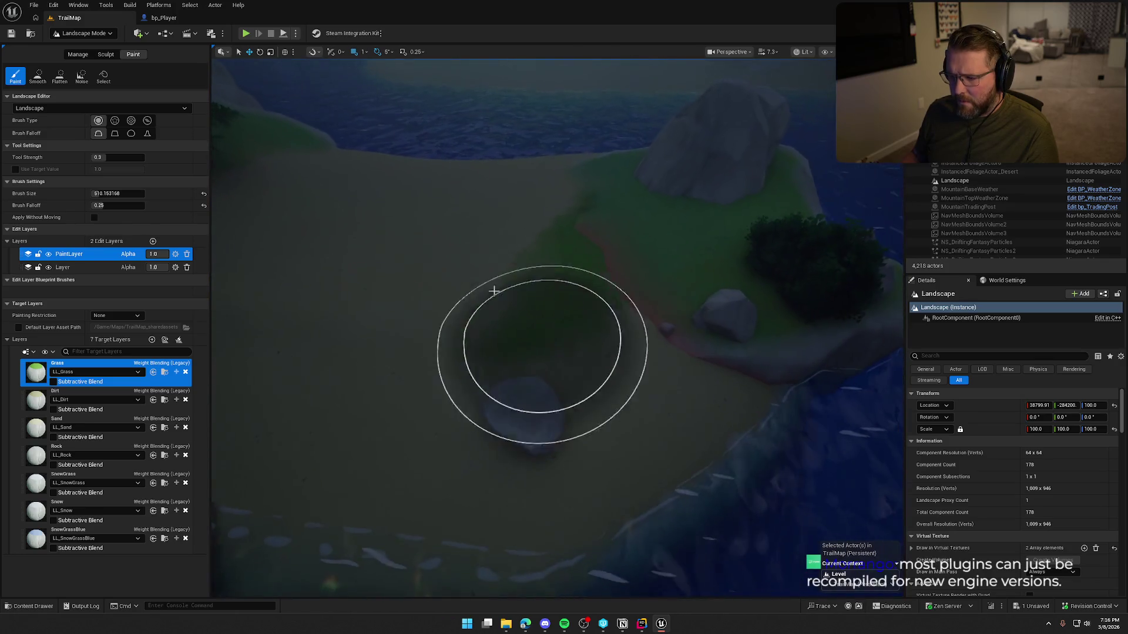
mouse_move(571, 236)
mouse_down()
mouse_move(582, 305)
mouse_move(590, 262)
mouse_move(611, 418)
mouse_up()
drag(509, 312, 511, 315)
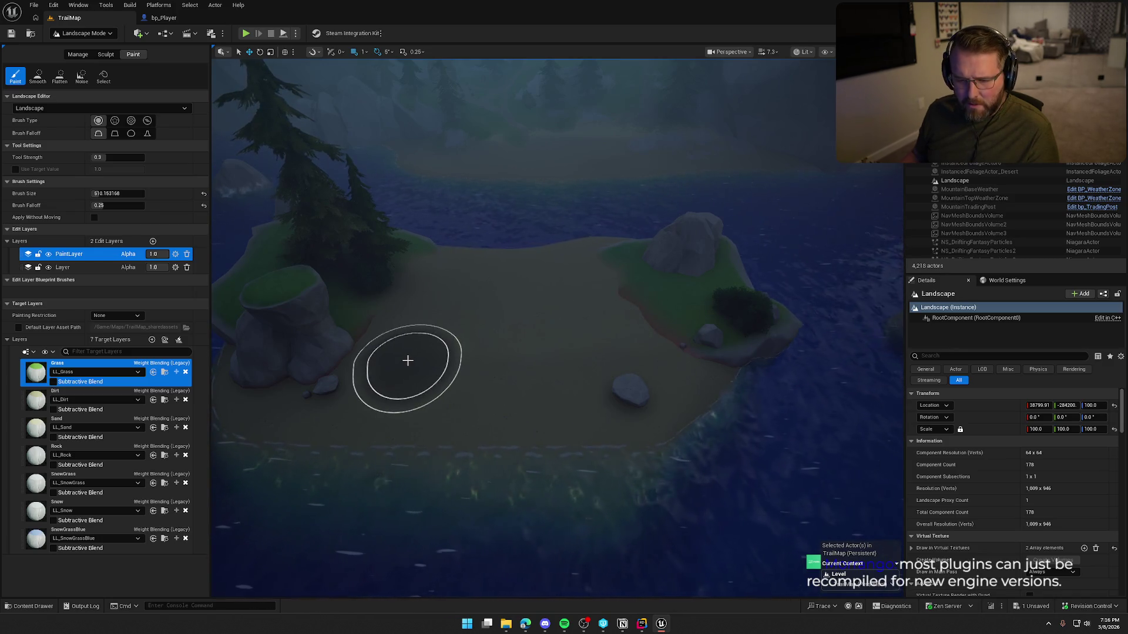
Paint the Dirt layer across the island's centre, then return to Selection Mode.
click(69, 392)
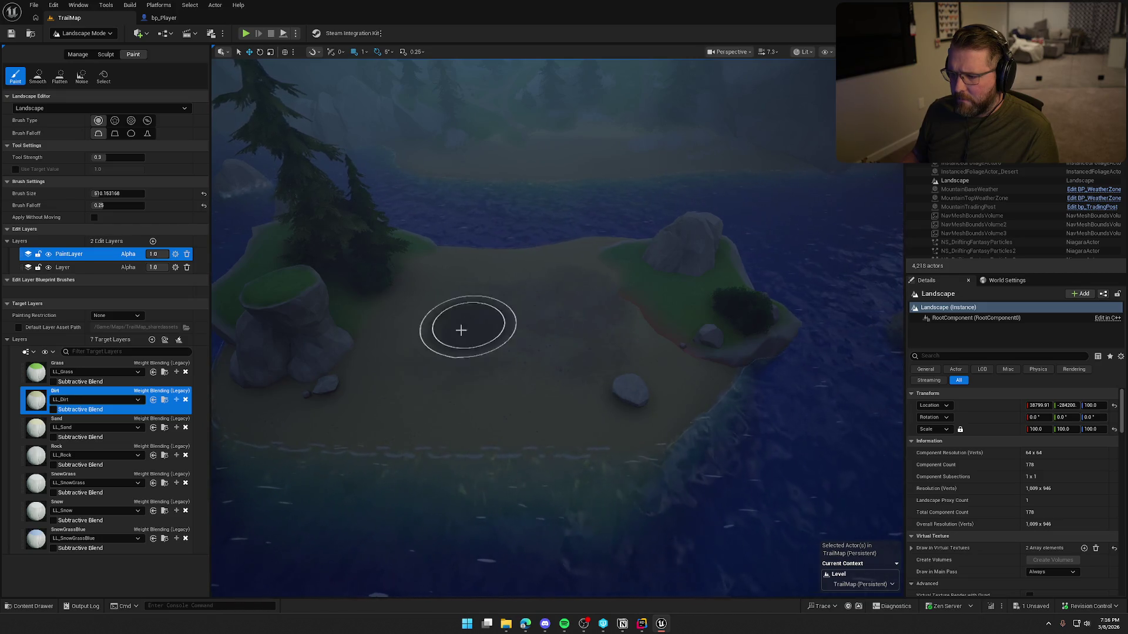
mouse_move(396, 341)
mouse_down()
mouse_move(390, 397)
mouse_move(513, 378)
mouse_move(554, 432)
mouse_move(548, 332)
mouse_up()
key(w)
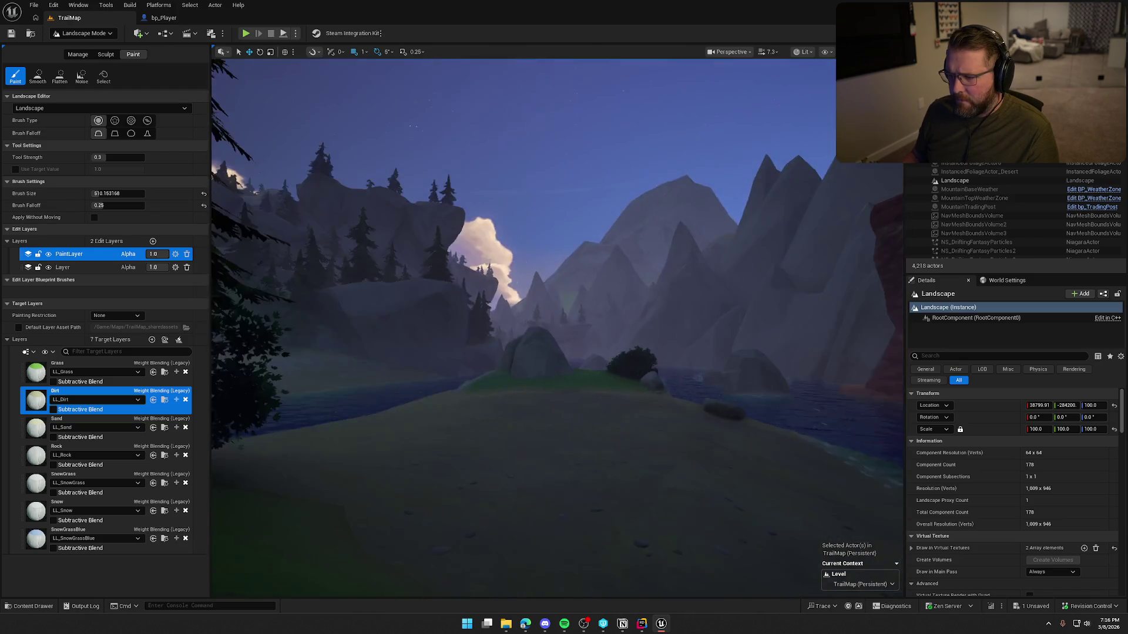
key(1)
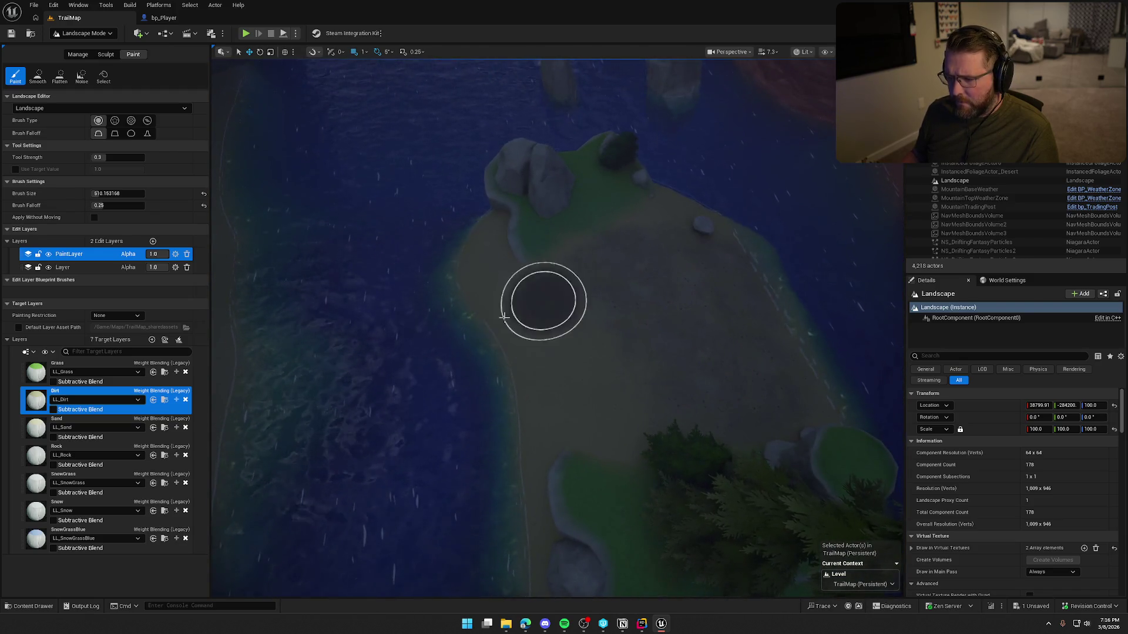
mouse_move(520, 362)
mouse_down()
mouse_move(567, 378)
mouse_move(526, 408)
mouse_move(527, 345)
mouse_move(588, 395)
mouse_move(513, 415)
mouse_move(478, 287)
mouse_move(637, 385)
mouse_up()
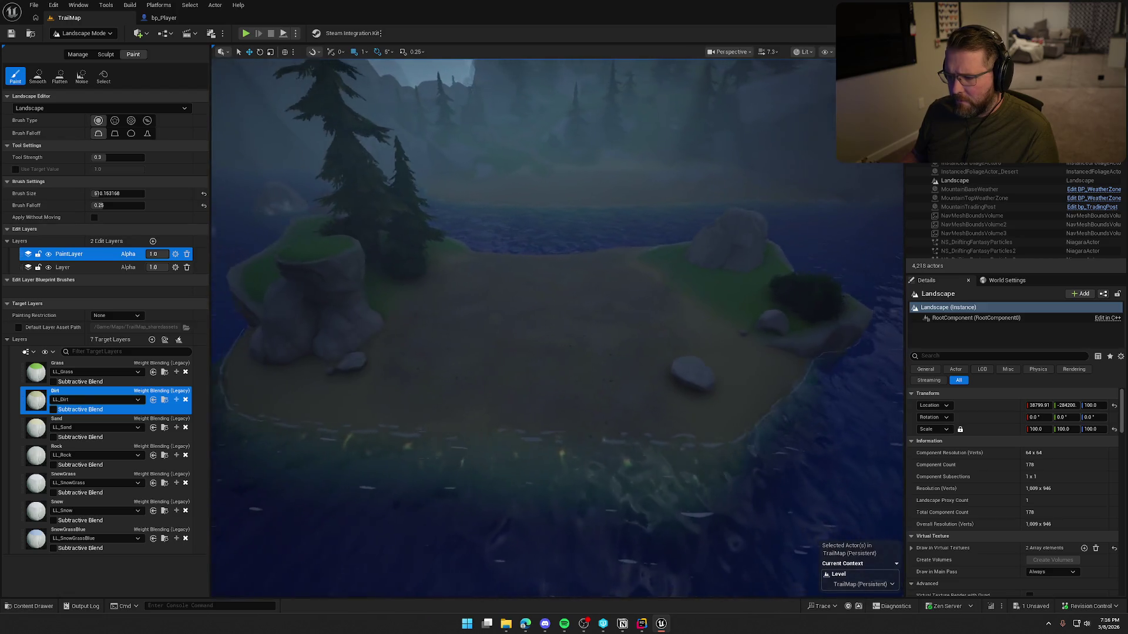
click(82, 32)
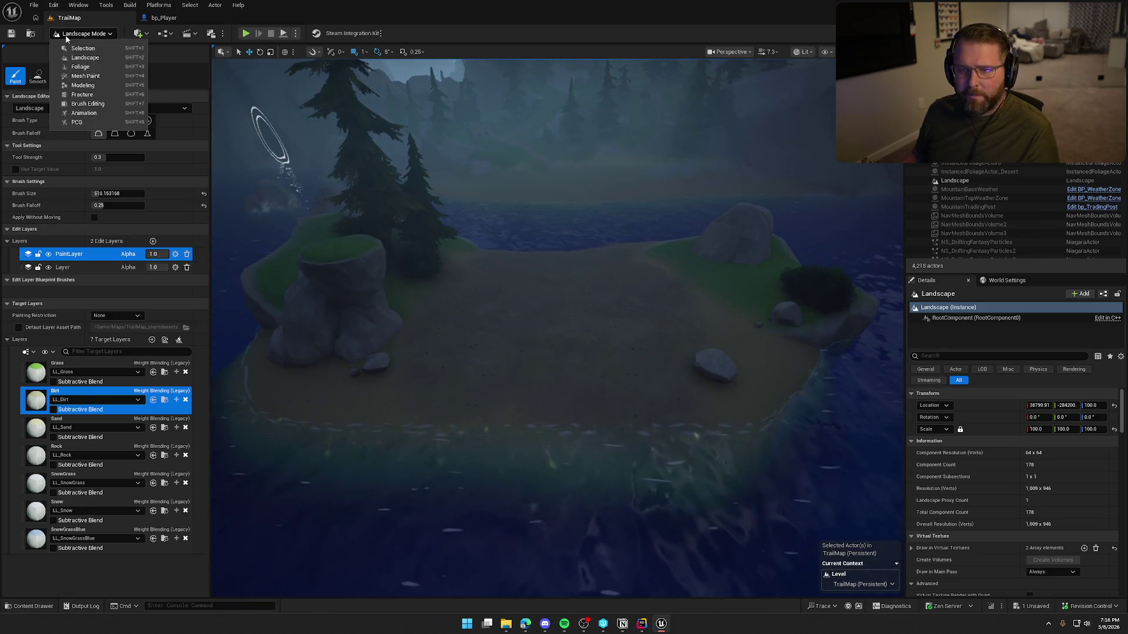
click(88, 46)
Save the map and pull the view back over the wider river canyon.
key(ctrl+s)
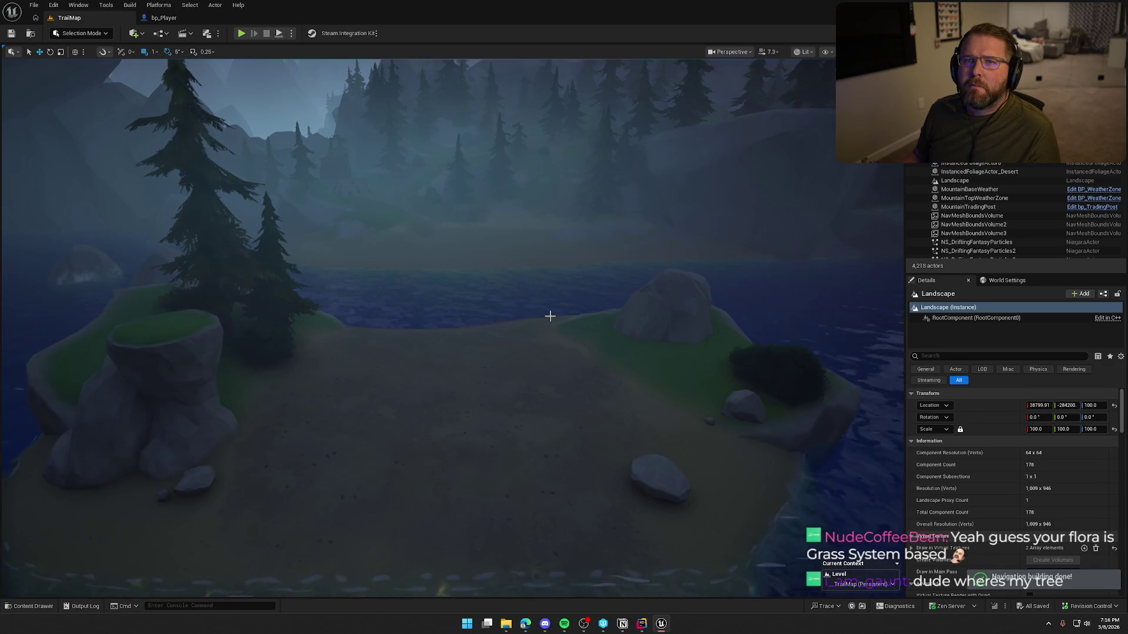
mouse_move(549, 316)
mouse_down()
mouse_move(593, 317)
mouse_move(593, 400)
mouse_move(550, 316)
mouse_up()
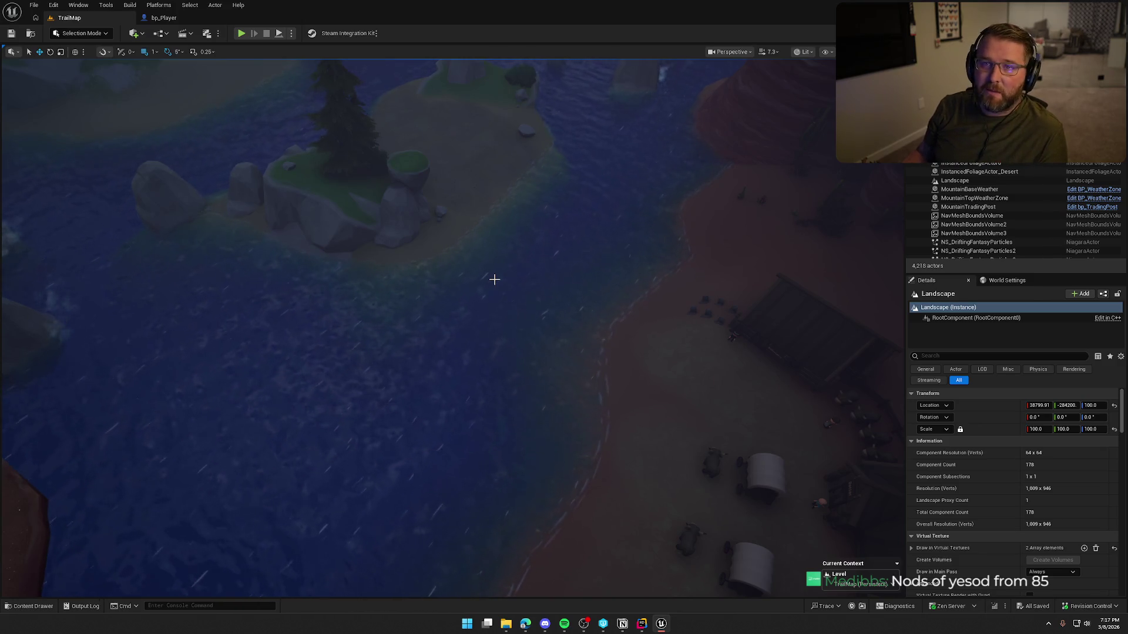
mouse_move(494, 280)
mouse_down()
mouse_move(494, 246)
mouse_move(482, 279)
mouse_up()
click(81, 33)
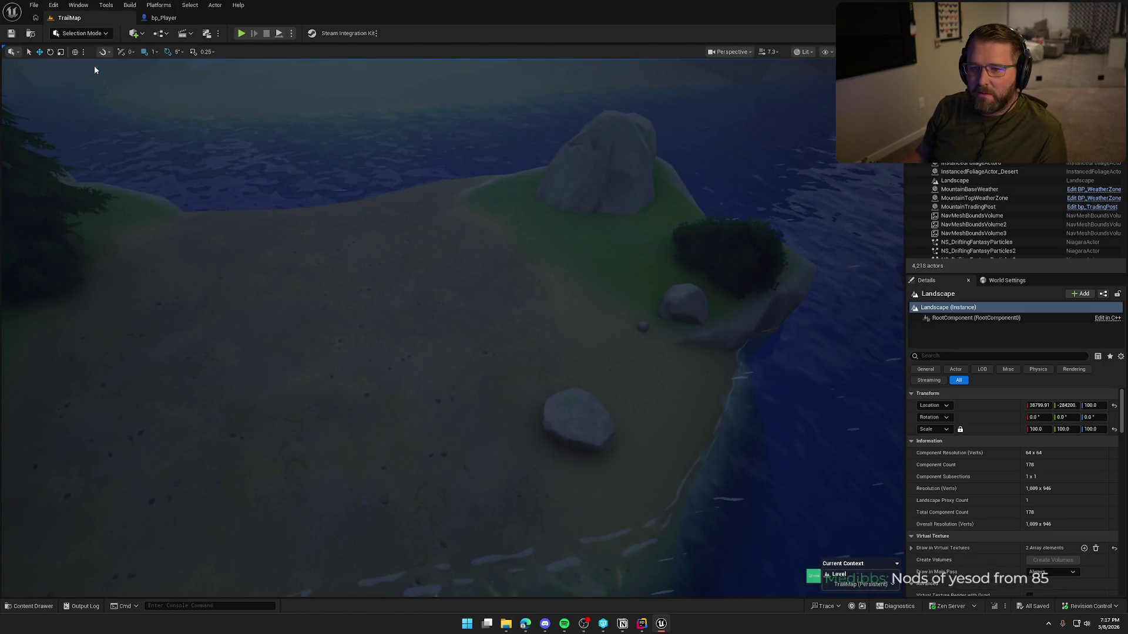
In Foliage mode, choose FT_PineCold01 and paint pine trees onto the island.
click(76, 67)
scroll(415, 222, down, 5)
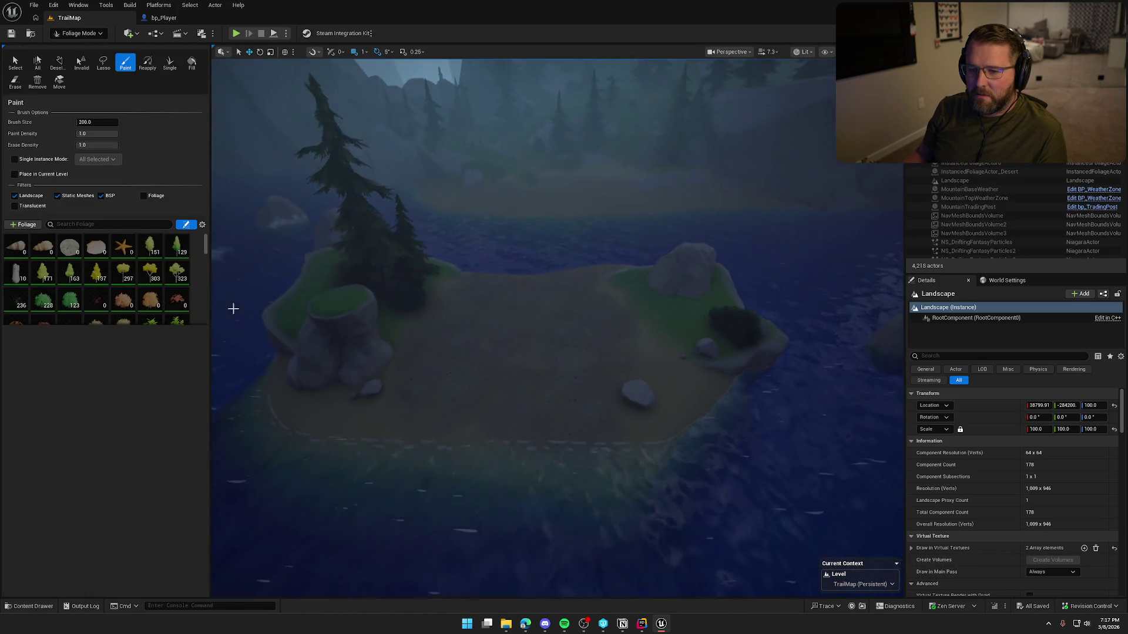
scroll(159, 278, down, 8)
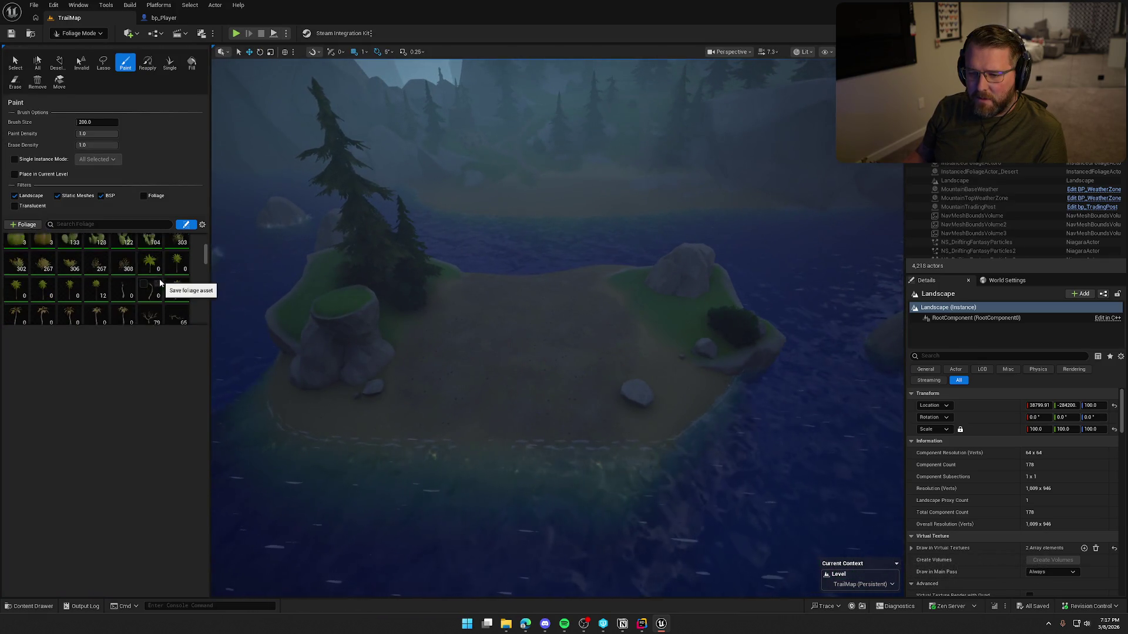
scroll(160, 278, down, 6)
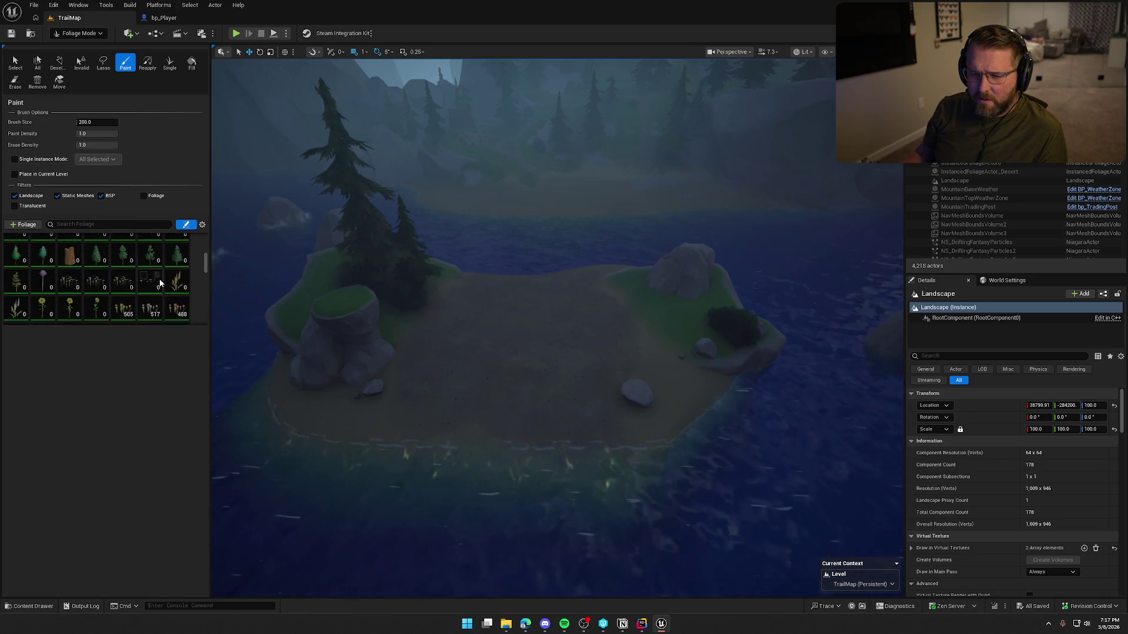
scroll(165, 267, down, 2)
scroll(164, 266, down, 5)
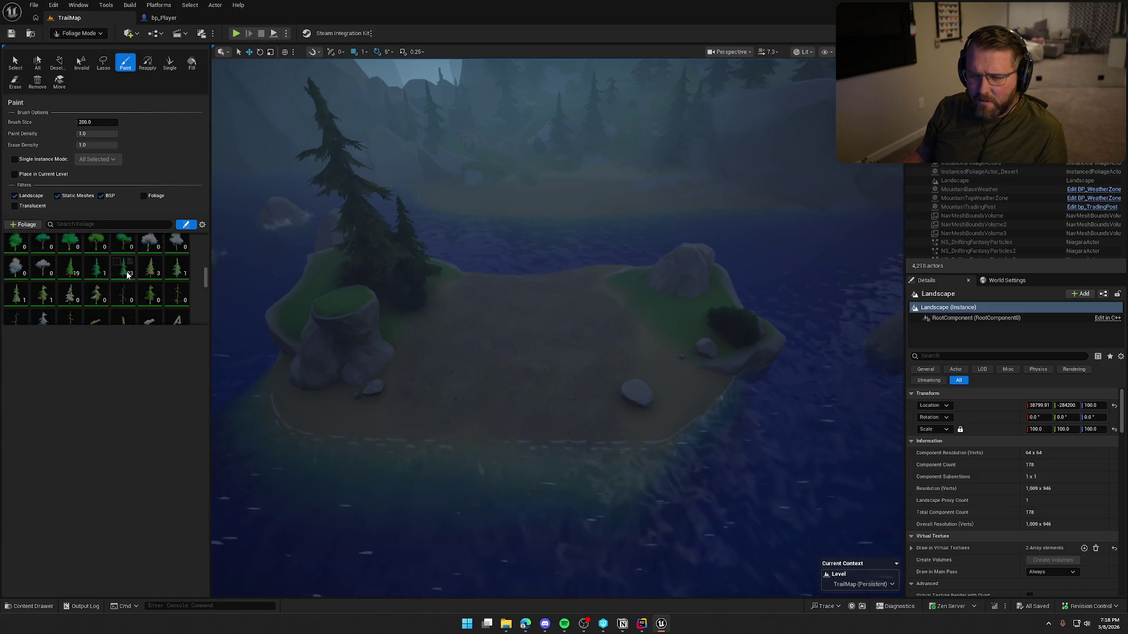
click(148, 274)
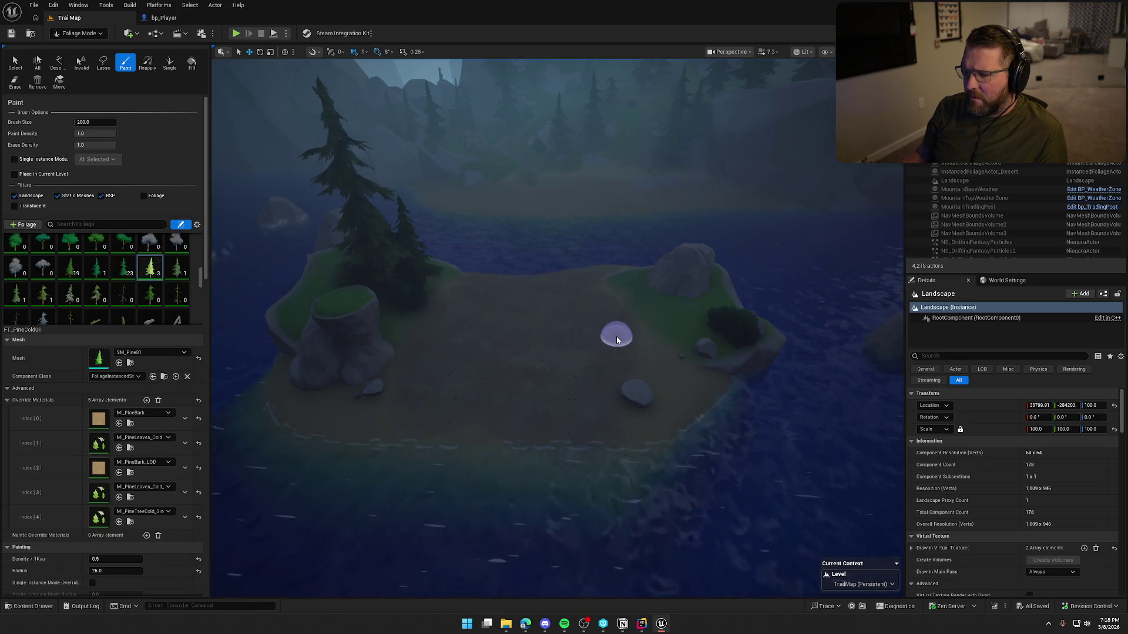
click(623, 358)
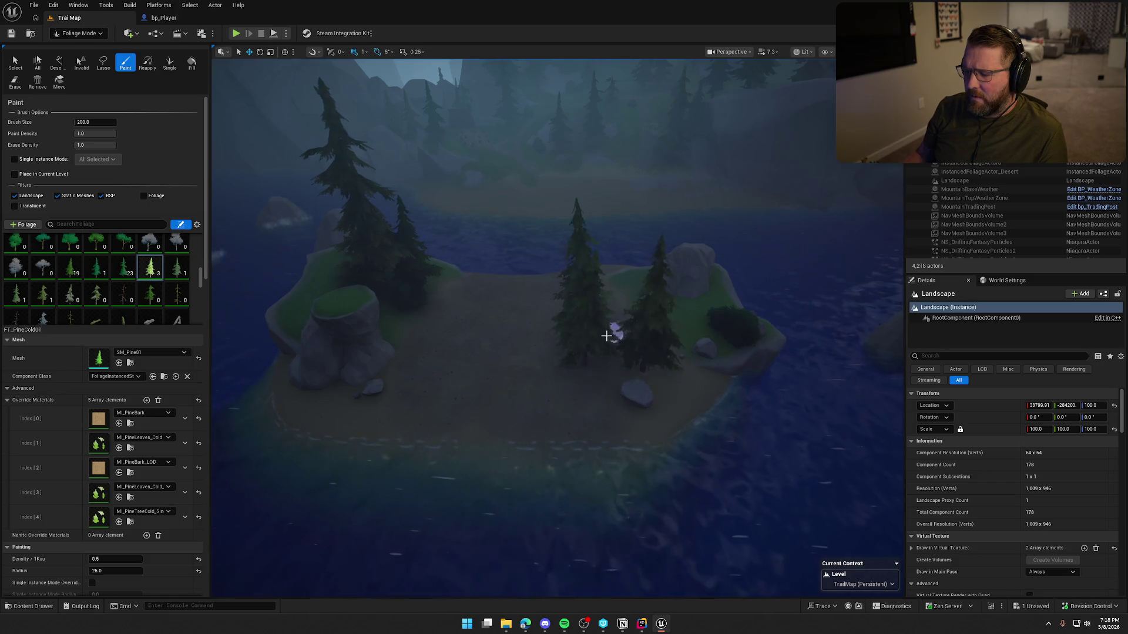
Move one painted pine toward the island centre, then return to Selection Mode.
scroll(620, 350, up, 10)
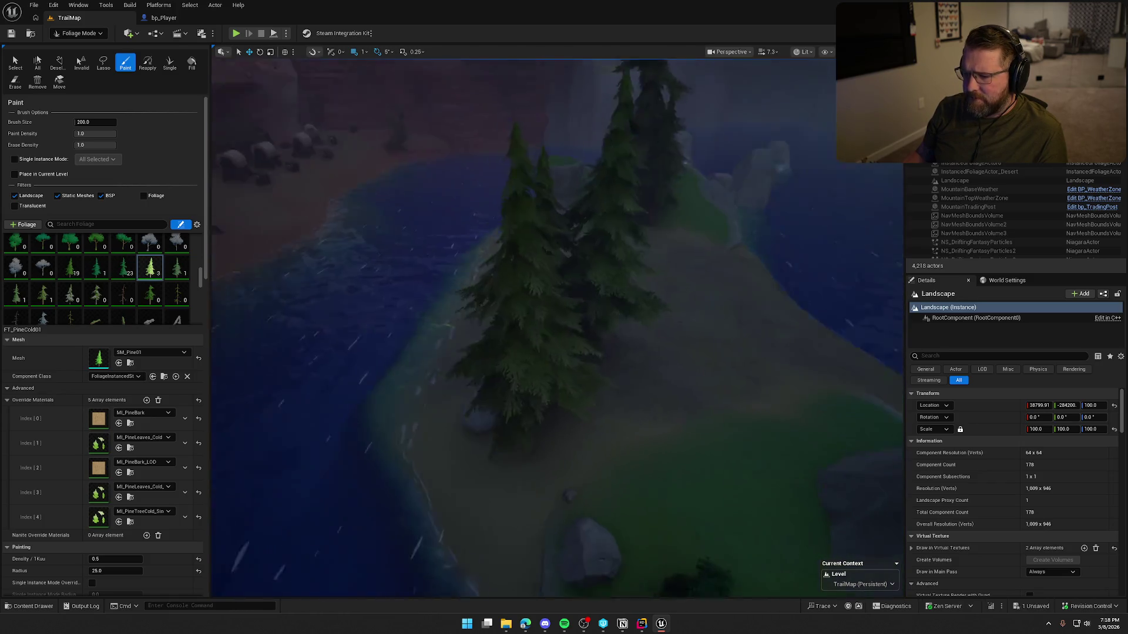
scroll(492, 296, down, 10)
click(16, 61)
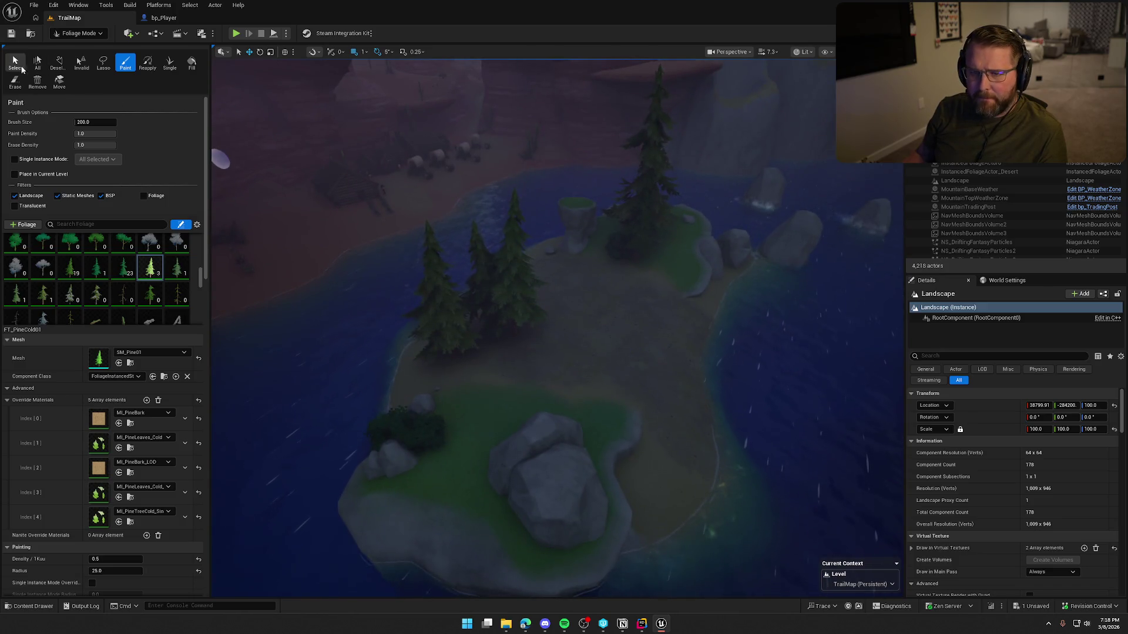
click(493, 296)
mouse_move(506, 351)
mouse_down()
mouse_move(527, 381)
mouse_move(487, 350)
mouse_move(499, 364)
mouse_move(458, 385)
mouse_up()
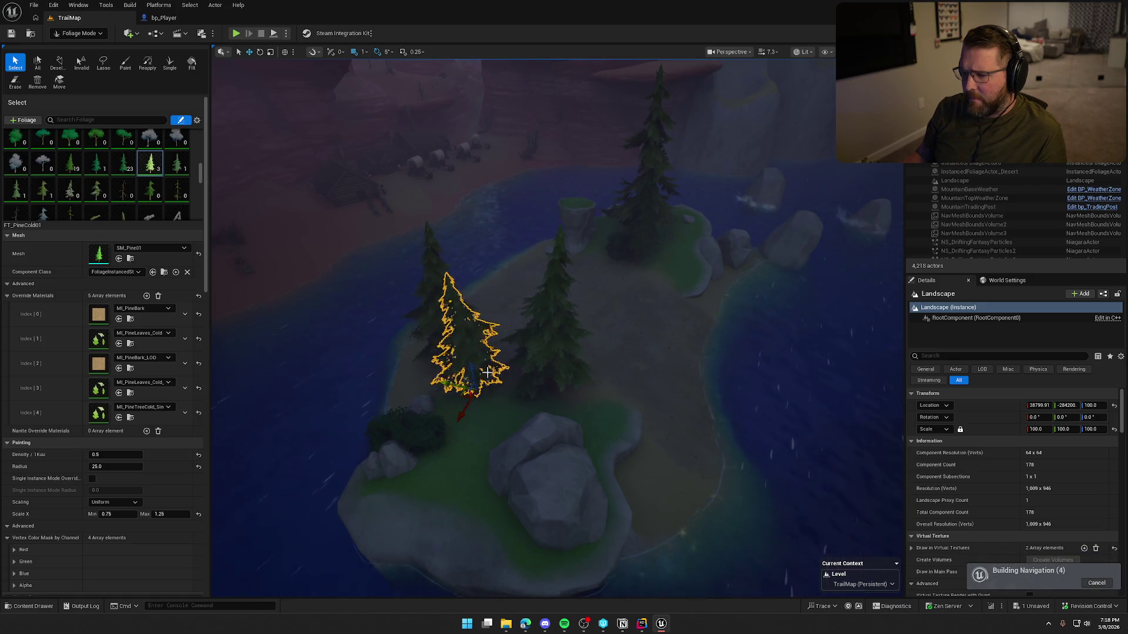
key(f)
mouse_move(529, 328)
mouse_down()
mouse_move(529, 282)
mouse_move(581, 275)
mouse_up()
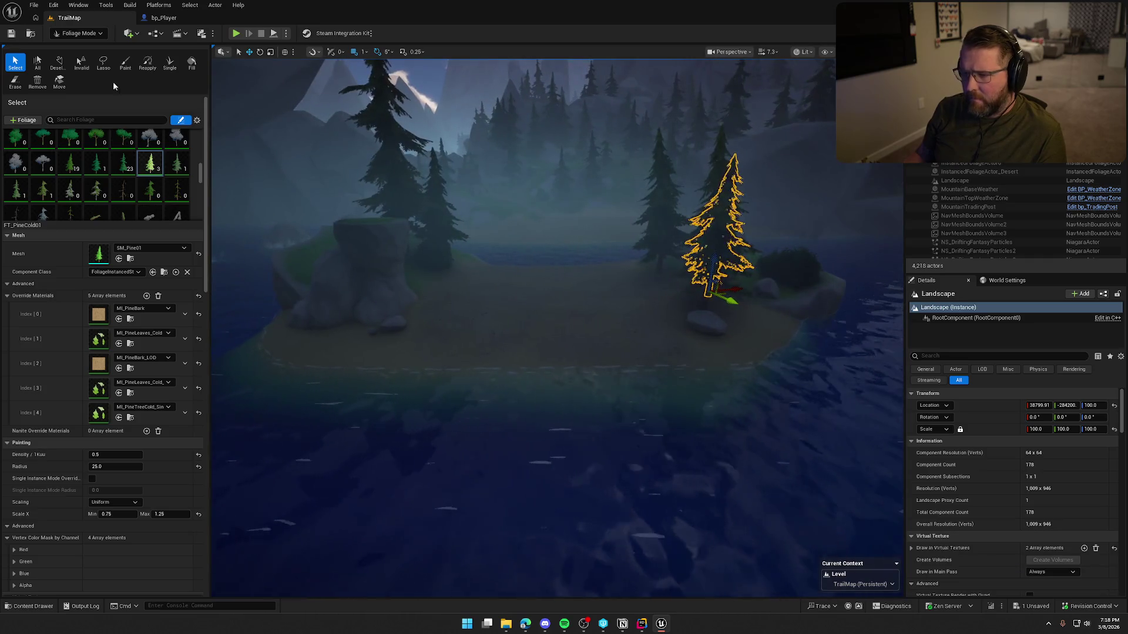
click(62, 34)
click(77, 47)
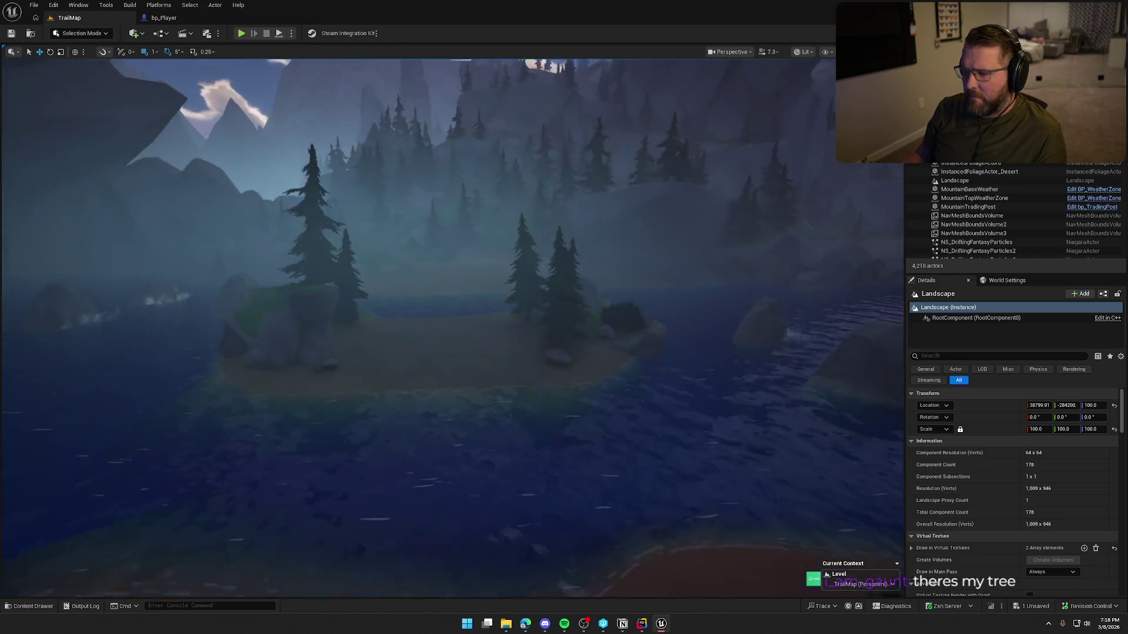
Save the map and fly over the beach to the gravestones and Undertaker cabin.
drag(447, 188, 431, 184)
key(ctrl+s)
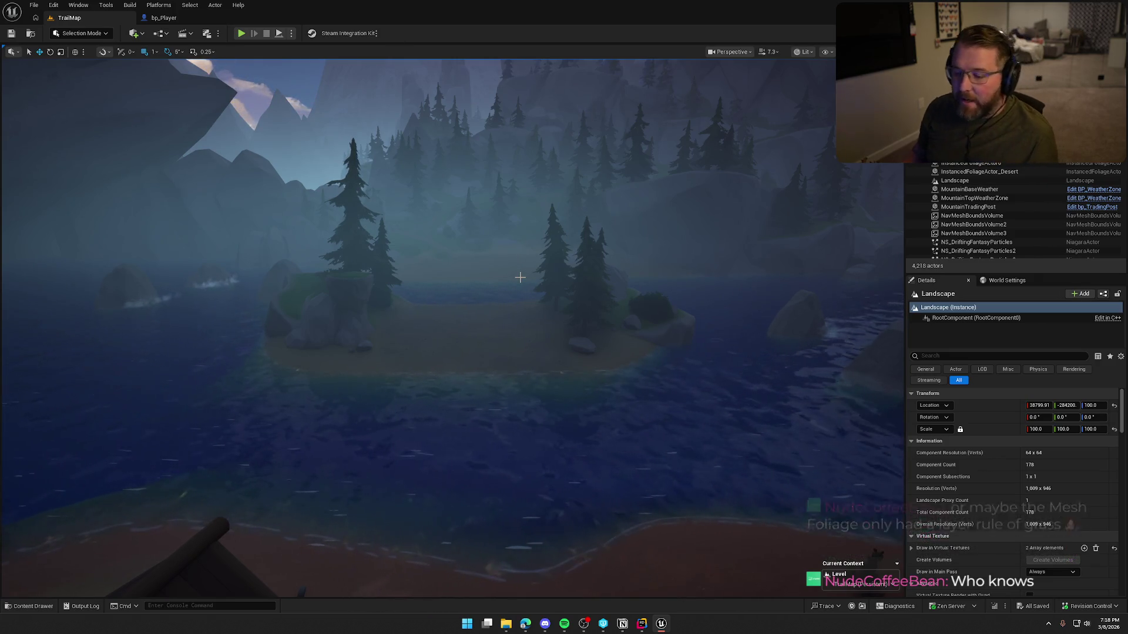
mouse_move(491, 356)
mouse_down()
mouse_move(490, 293)
mouse_move(479, 288)
mouse_move(470, 291)
mouse_move(487, 312)
mouse_move(500, 374)
mouse_up()
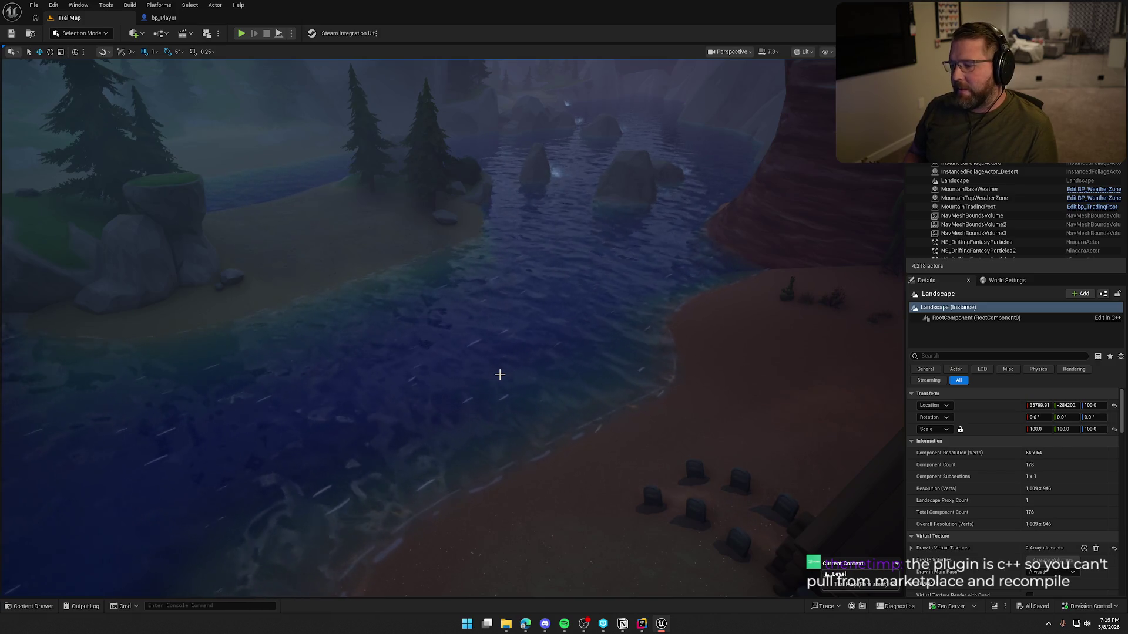
drag(500, 374, 499, 282)
mouse_move(606, 388)
mouse_down()
mouse_move(607, 411)
mouse_move(564, 390)
mouse_move(522, 397)
mouse_up()
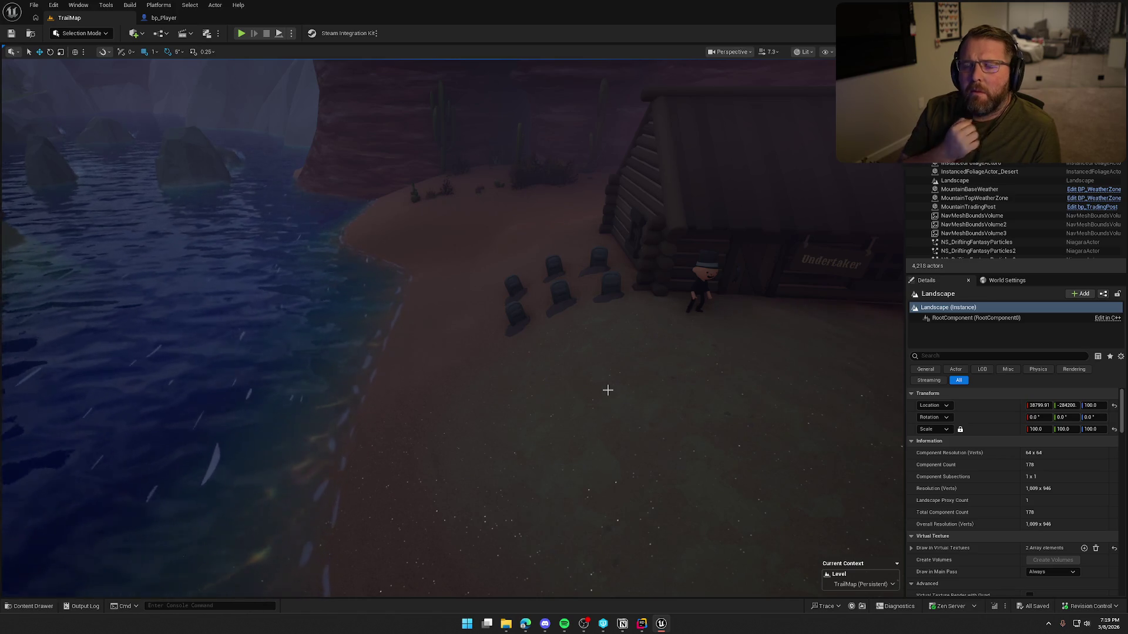
mouse_move(607, 390)
mouse_down()
mouse_move(608, 353)
mouse_move(608, 376)
mouse_move(607, 364)
mouse_move(588, 399)
mouse_move(564, 382)
mouse_move(605, 364)
mouse_move(573, 394)
mouse_move(576, 383)
mouse_up()
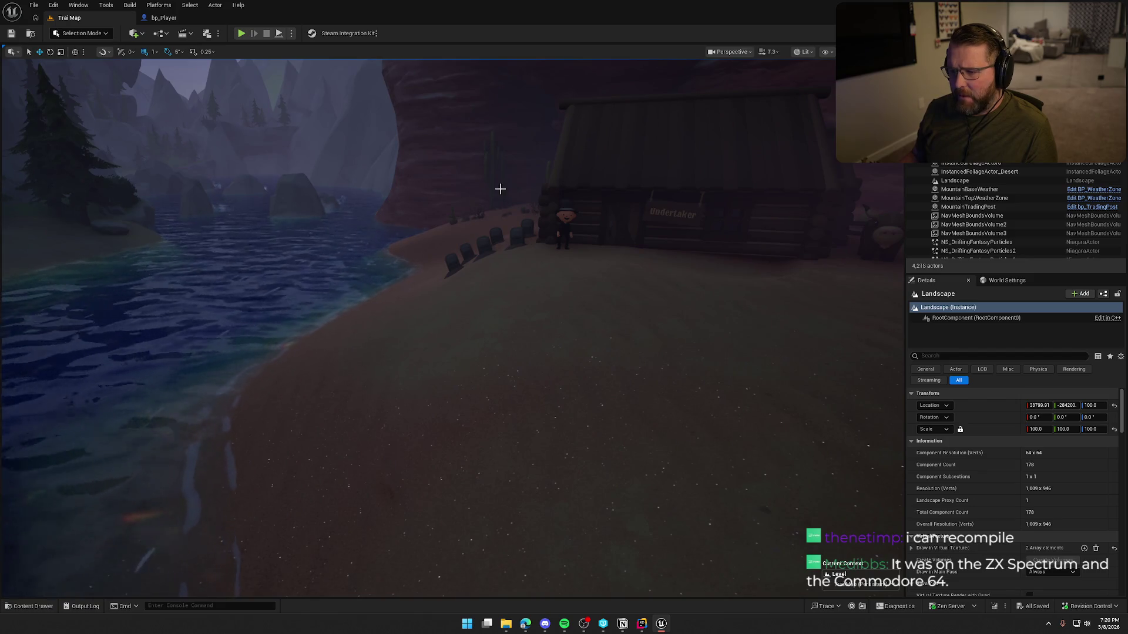
drag(428, 244, 428, 244)
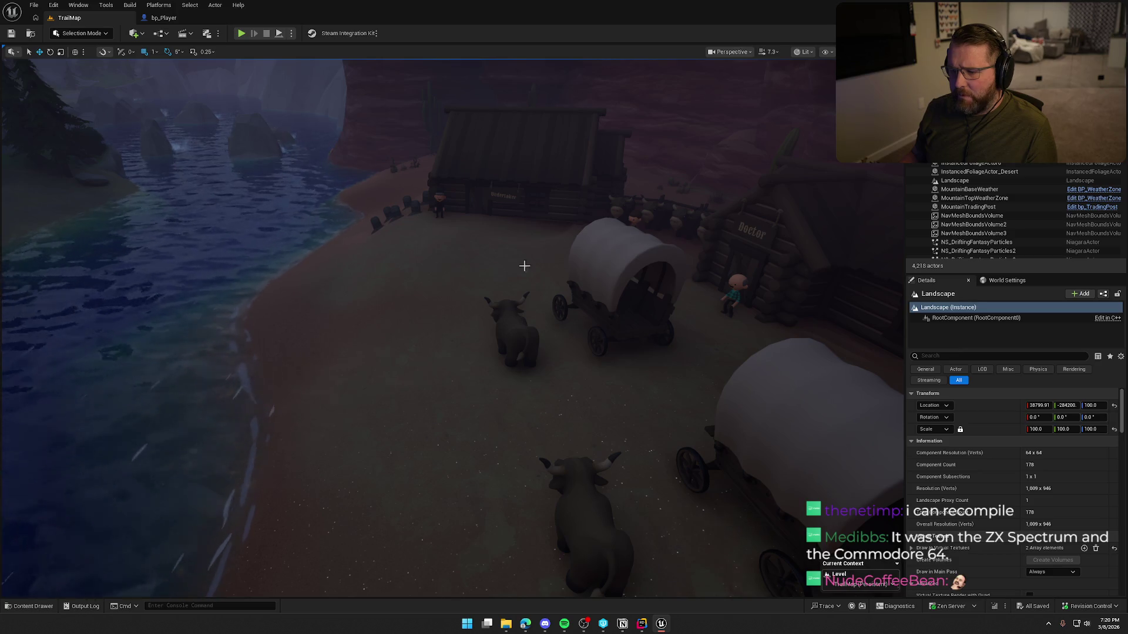
drag(370, 340, 370, 340)
drag(415, 159, 415, 159)
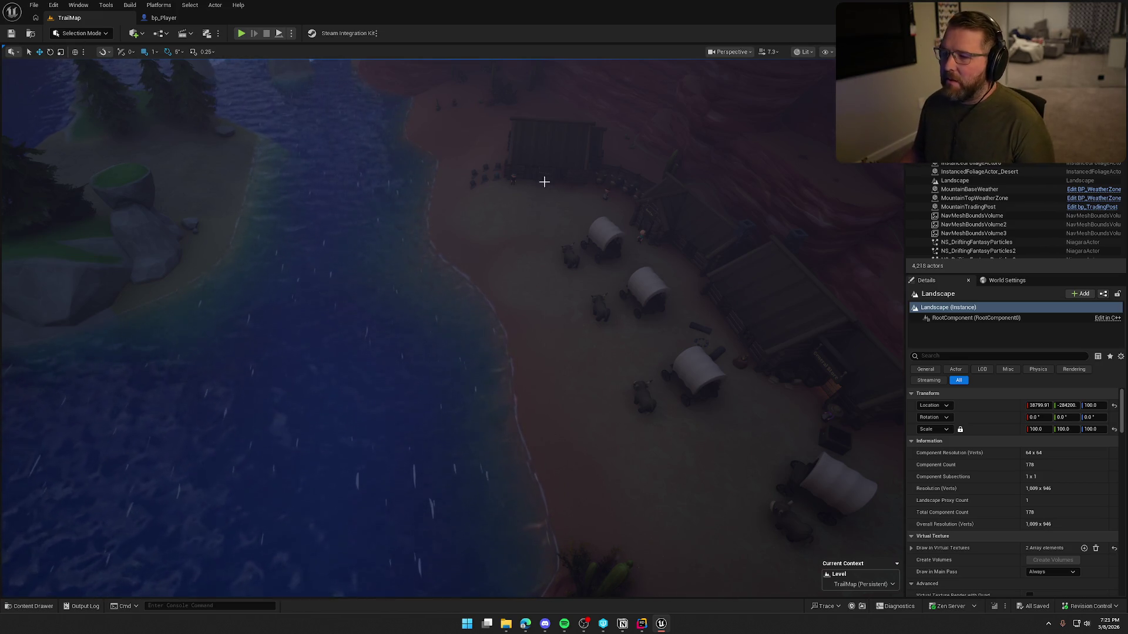
scroll(549, 177, down, 3)
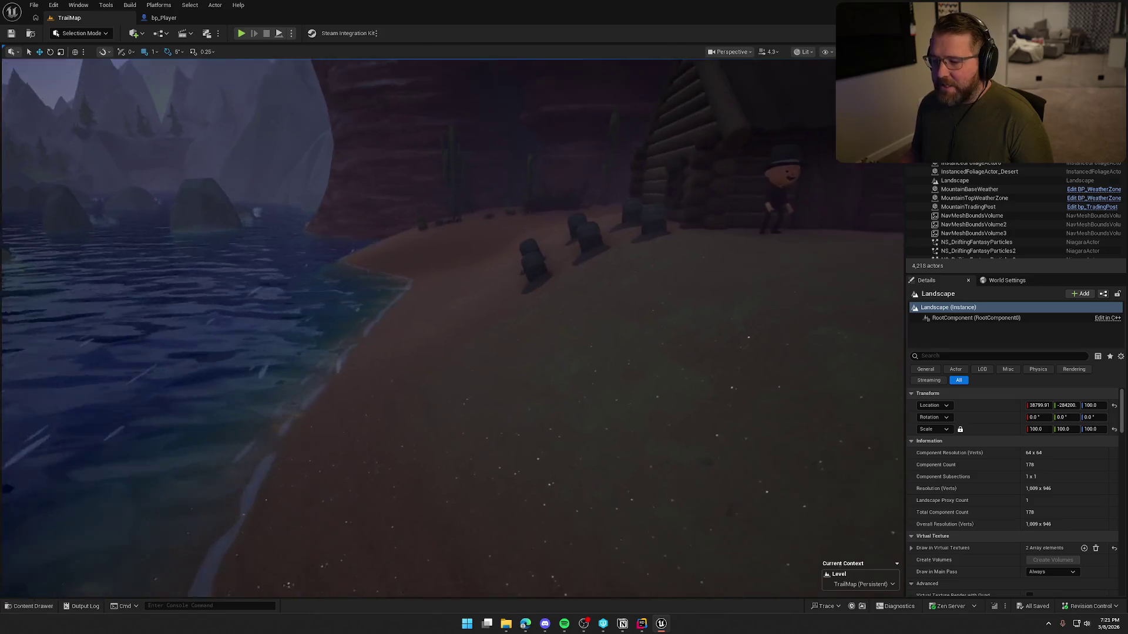
scroll(446, 329, down, 5)
drag(521, 317, 533, 251)
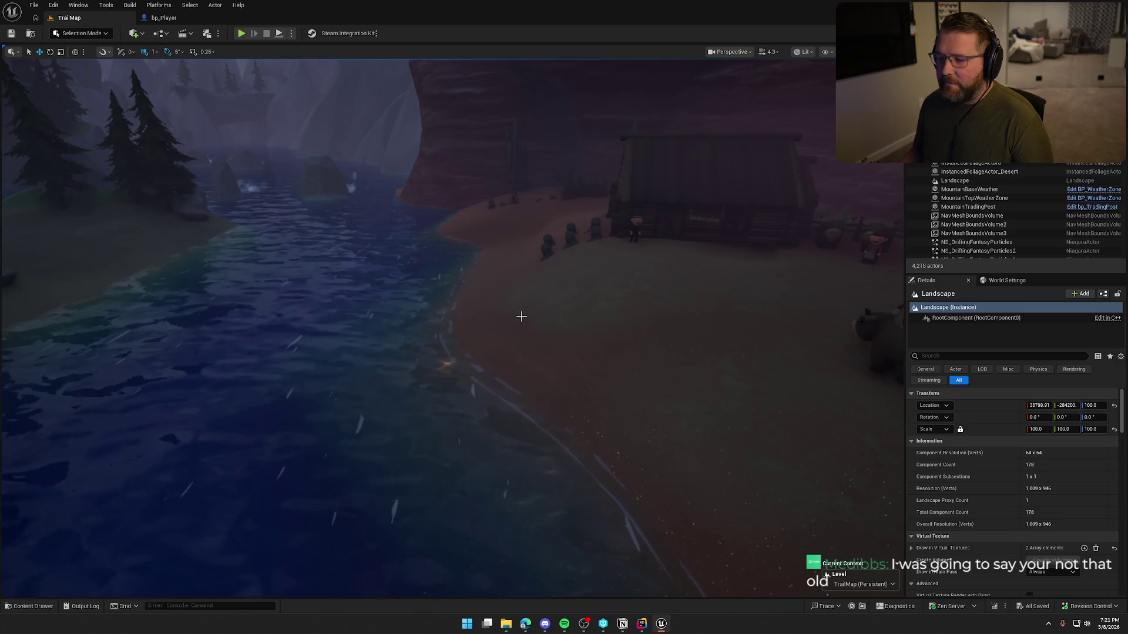
mouse_move(599, 319)
mouse_down()
mouse_move(596, 346)
mouse_move(600, 270)
mouse_move(599, 353)
mouse_move(600, 282)
mouse_move(600, 353)
mouse_move(587, 365)
mouse_up()
Rotate the gravestone nearest the shore by -5 degrees and deselect it.
click(589, 306)
key(e)
key(Escape)
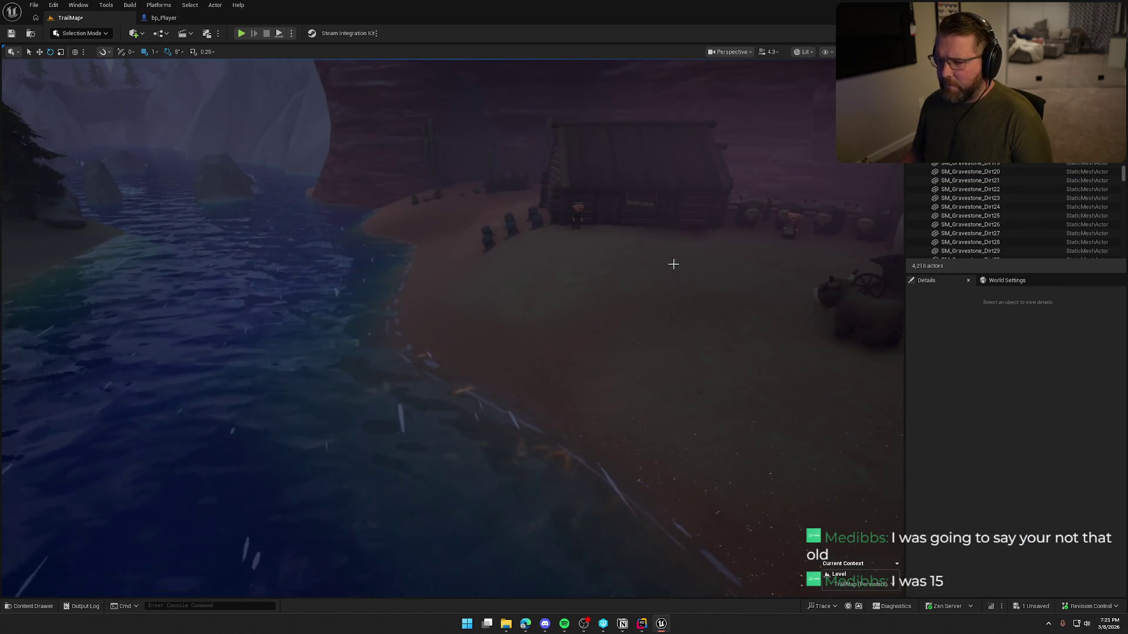
Fly to a top-down view of the shoreline and select the riverbank Landscape.
drag(726, 262, 629, 349)
mouse_move(696, 251)
mouse_down()
mouse_move(696, 271)
mouse_move(646, 276)
mouse_move(640, 335)
mouse_move(634, 294)
mouse_move(658, 256)
mouse_up()
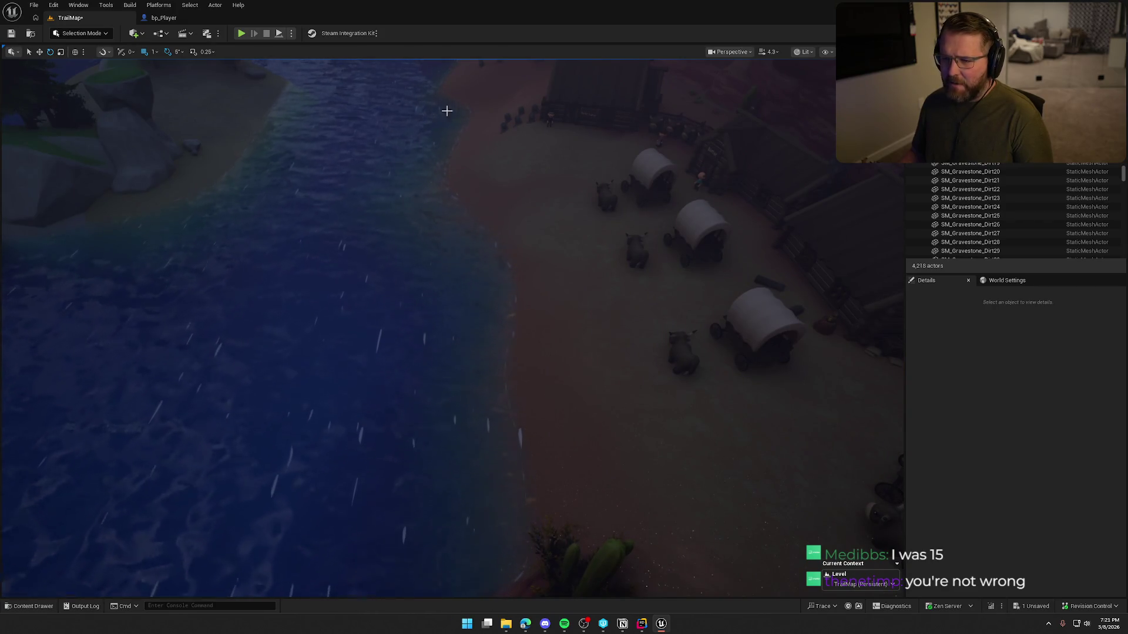
mouse_move(479, 366)
mouse_down()
mouse_move(479, 329)
mouse_move(479, 376)
mouse_move(446, 376)
mouse_move(447, 347)
mouse_move(447, 411)
mouse_move(447, 329)
mouse_move(452, 429)
mouse_up()
drag(496, 216, 496, 276)
mouse_move(589, 246)
mouse_down()
mouse_move(589, 194)
mouse_move(589, 234)
mouse_up()
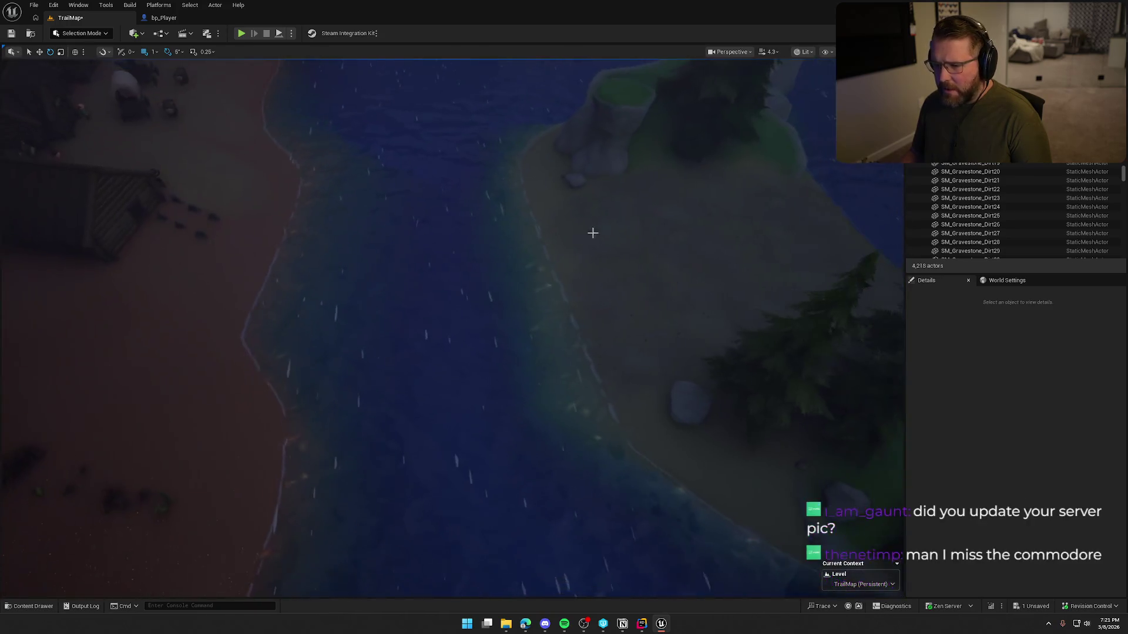
click(627, 232)
click(81, 33)
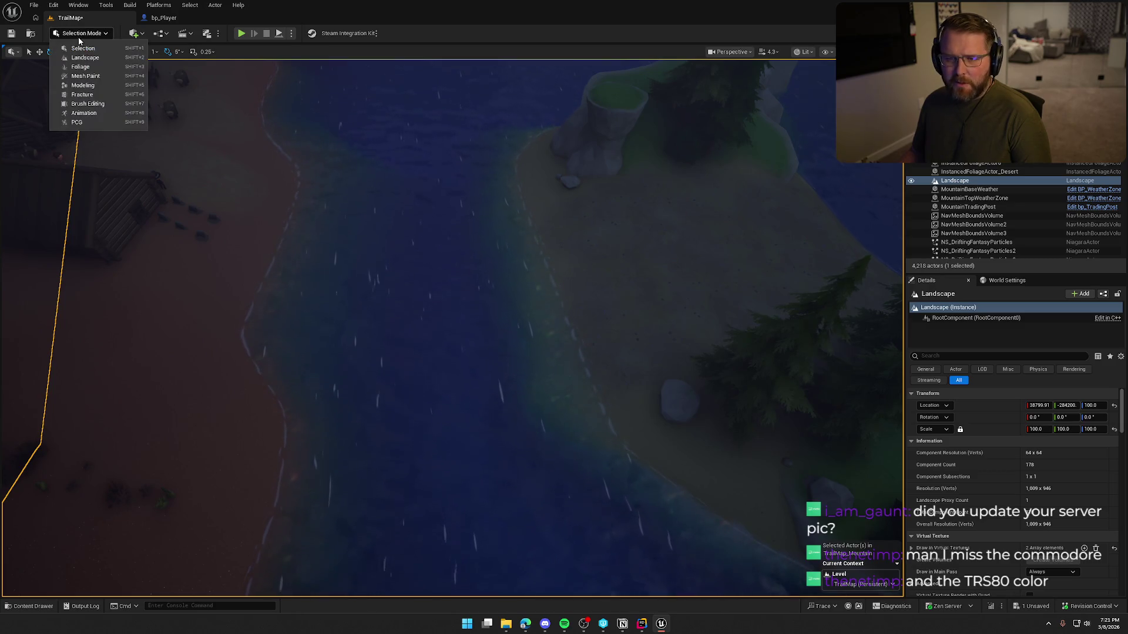
With the Smooth tool at Brush Falloff 0.1684, smooth the sand along the shoreline.
click(89, 59)
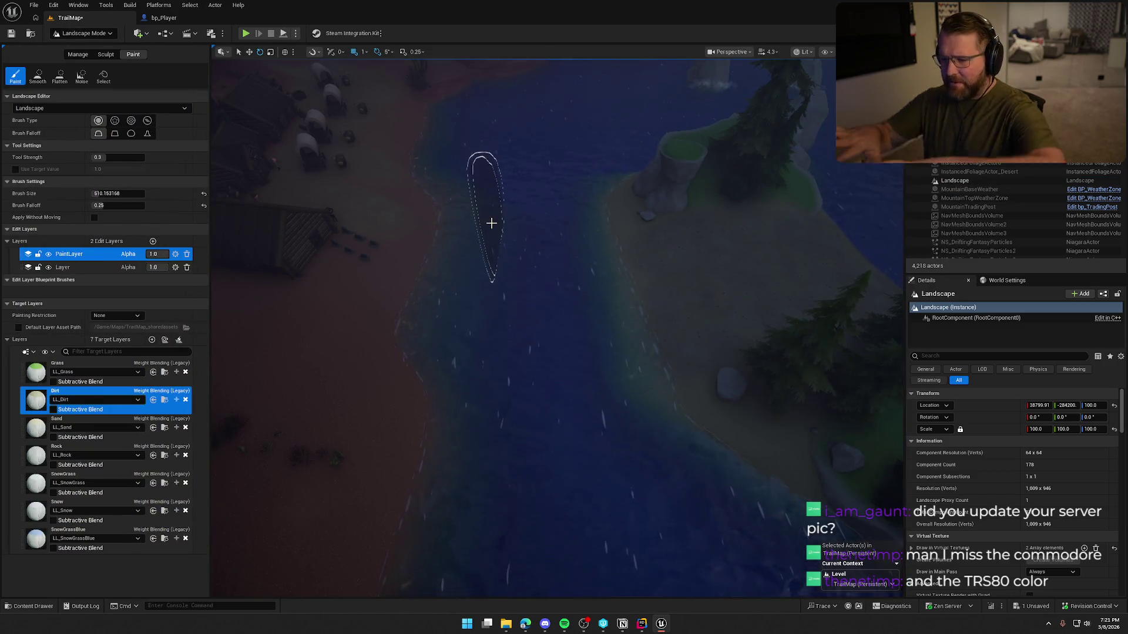
scroll(528, 232, up, 3)
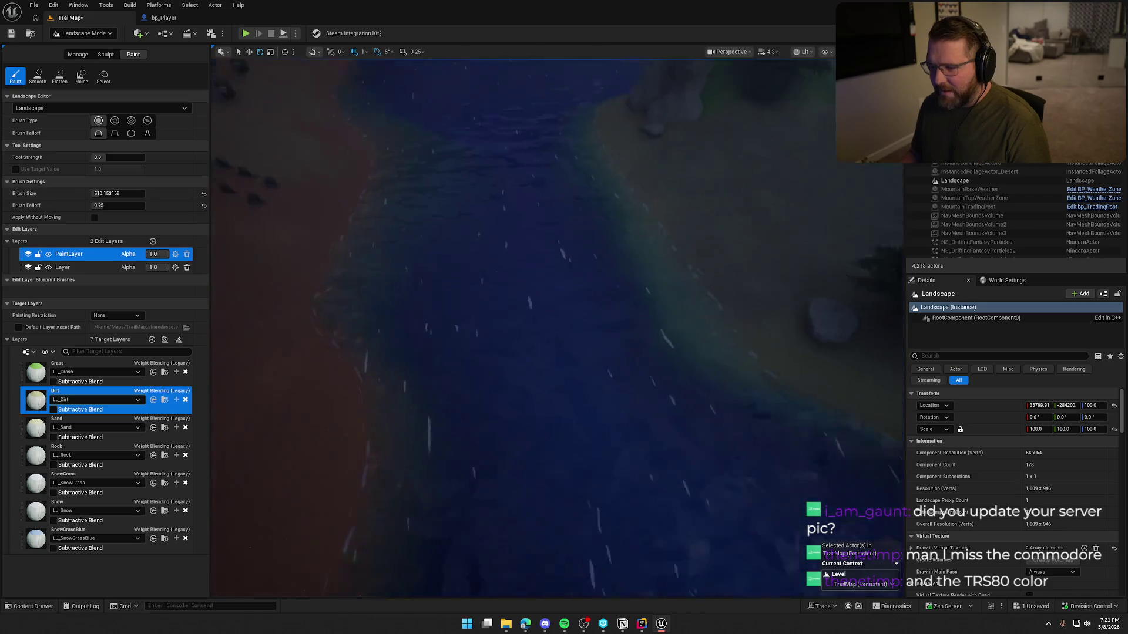
click(38, 75)
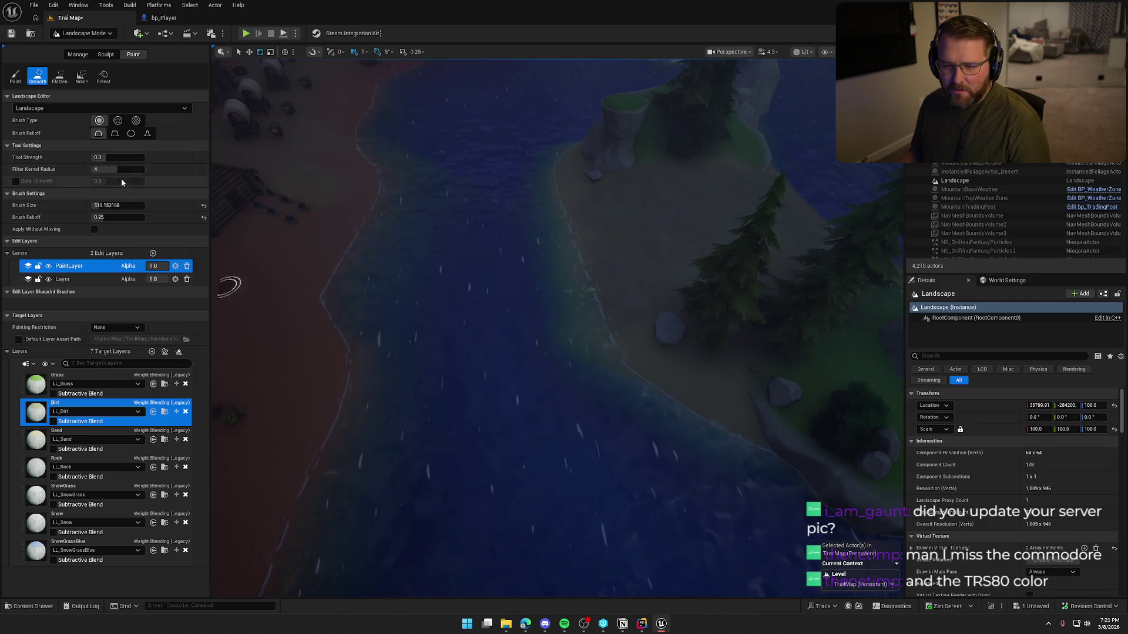
click(118, 218)
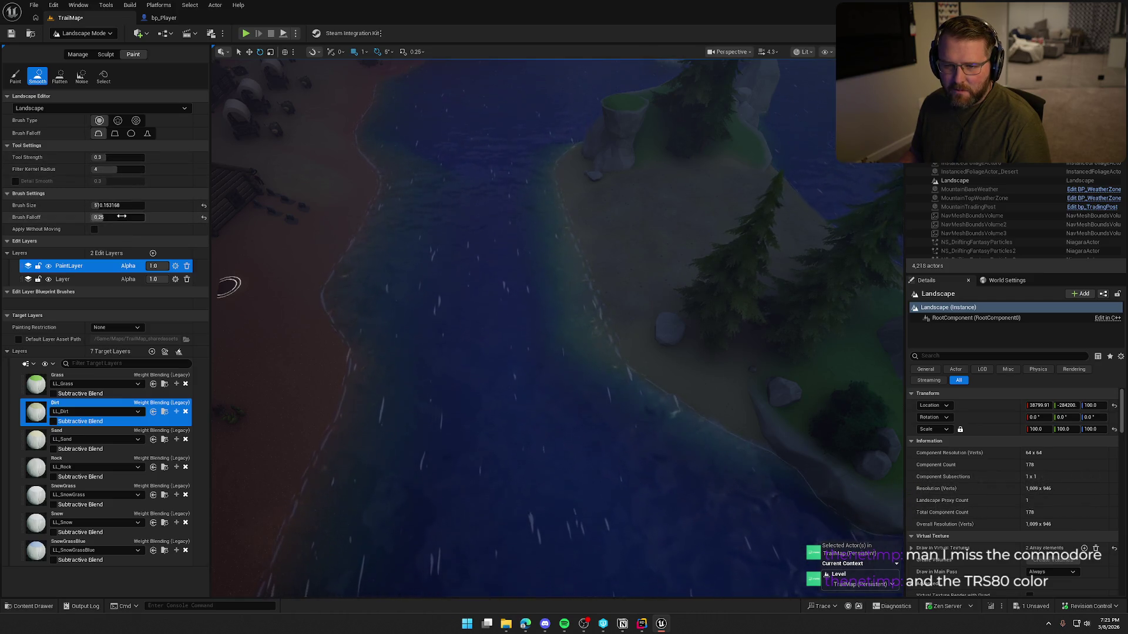
drag(118, 218, 112, 218)
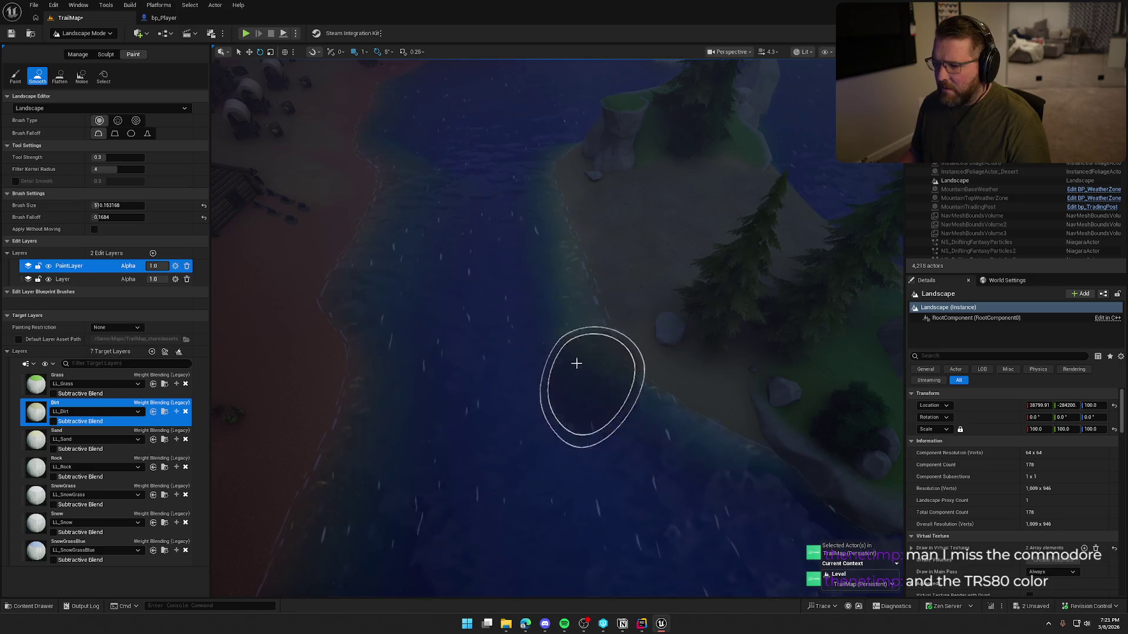
mouse_move(549, 282)
mouse_down()
mouse_move(569, 196)
mouse_move(584, 269)
mouse_move(569, 181)
mouse_move(581, 187)
mouse_up()
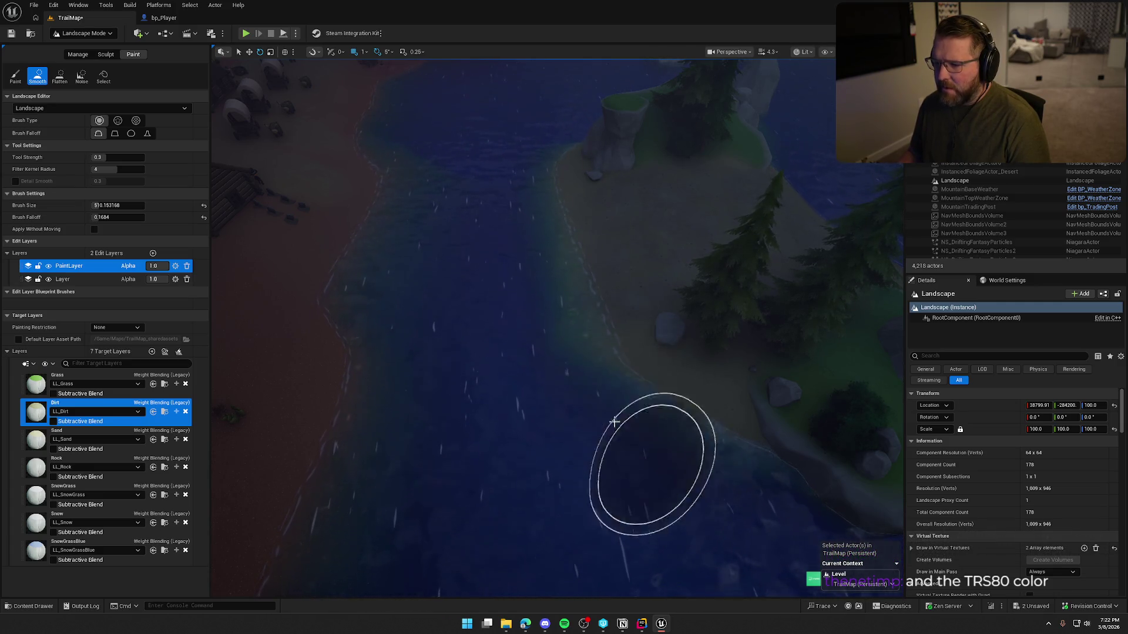
Return to Selection Mode and select the BP_StylizedRiver3 river.
scroll(660, 479, down, 5)
scroll(605, 433, down, 5)
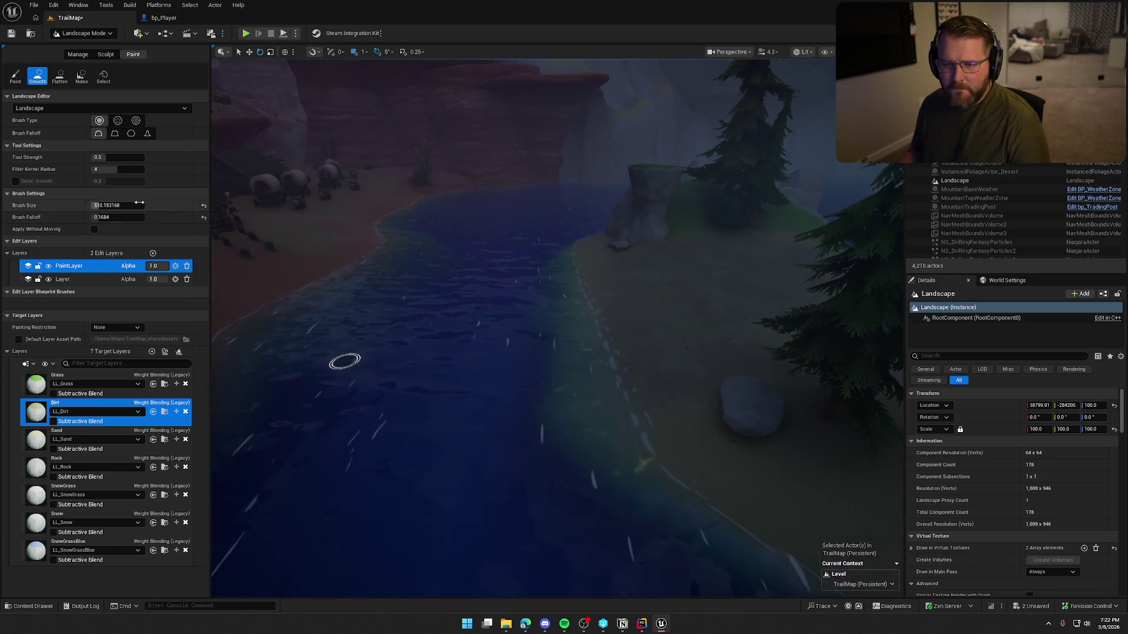
click(86, 32)
click(93, 48)
click(372, 333)
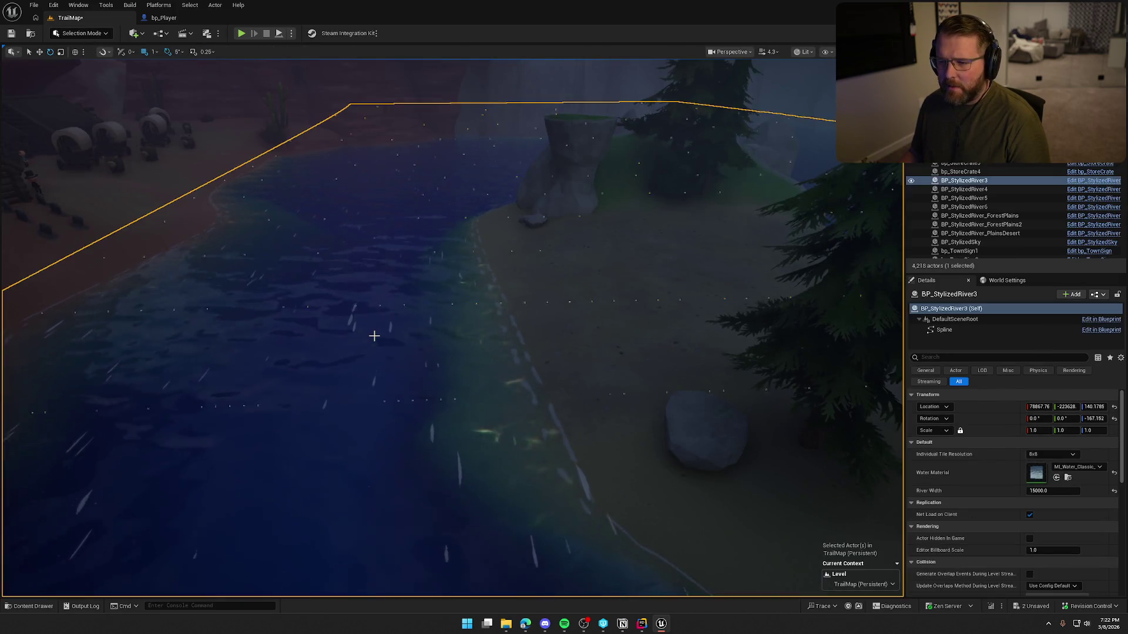
Hide the river water, select the Landscape, and pick Smooth in Landscape Mode's Sculpt tools.
key(h)
mouse_move(456, 381)
mouse_down()
mouse_move(464, 376)
mouse_move(447, 364)
mouse_move(456, 412)
mouse_move(528, 321)
mouse_up()
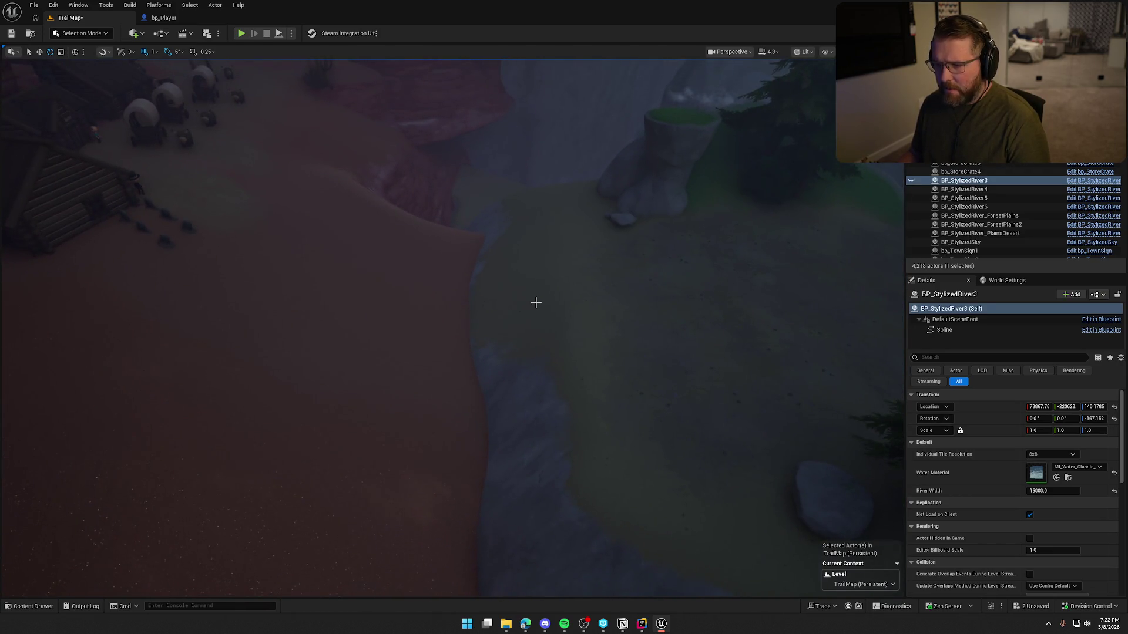
click(536, 303)
click(82, 33)
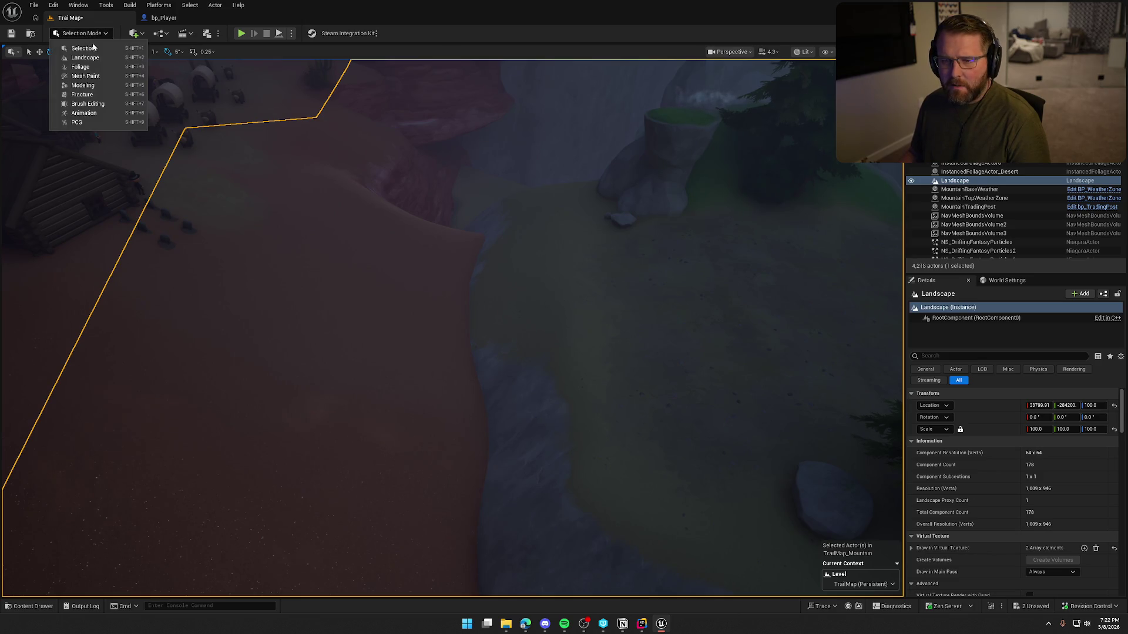
click(84, 57)
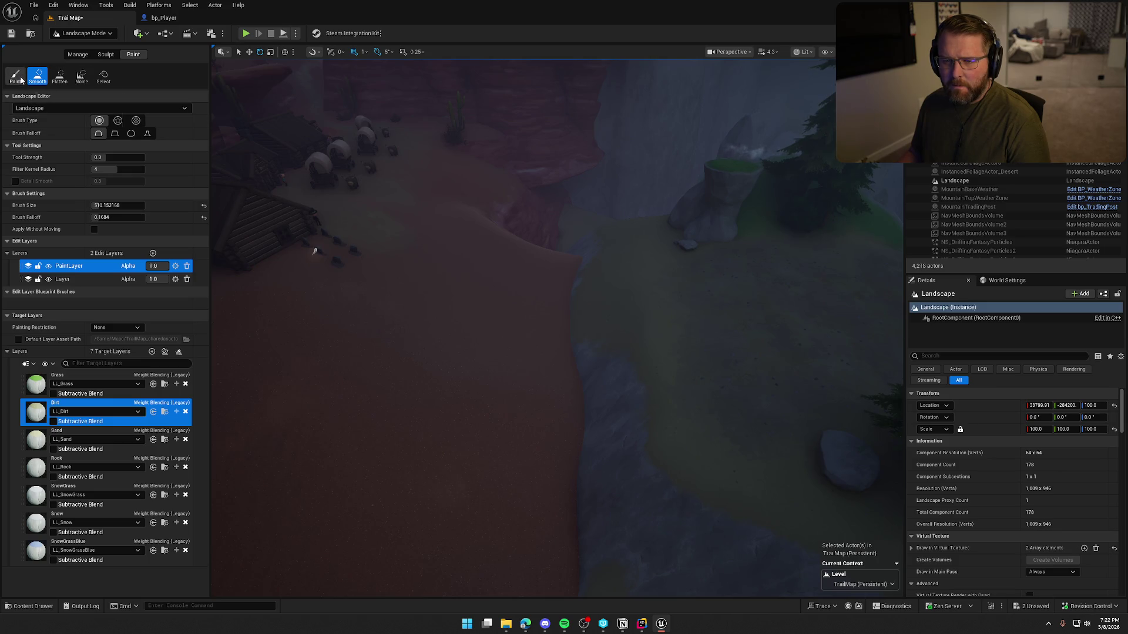
click(102, 55)
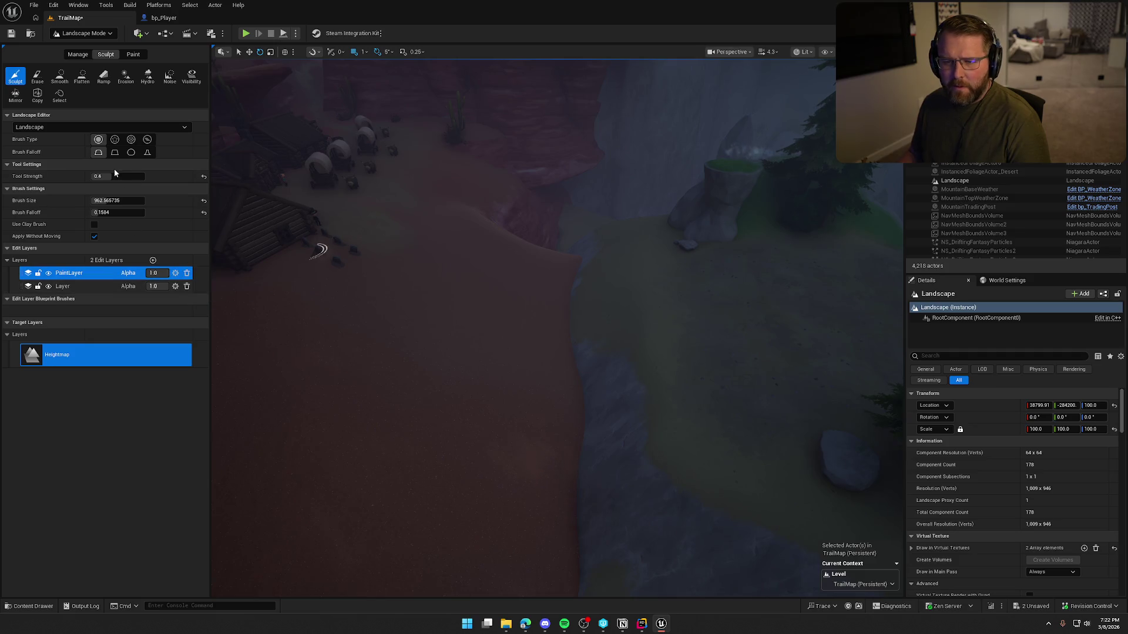
click(59, 76)
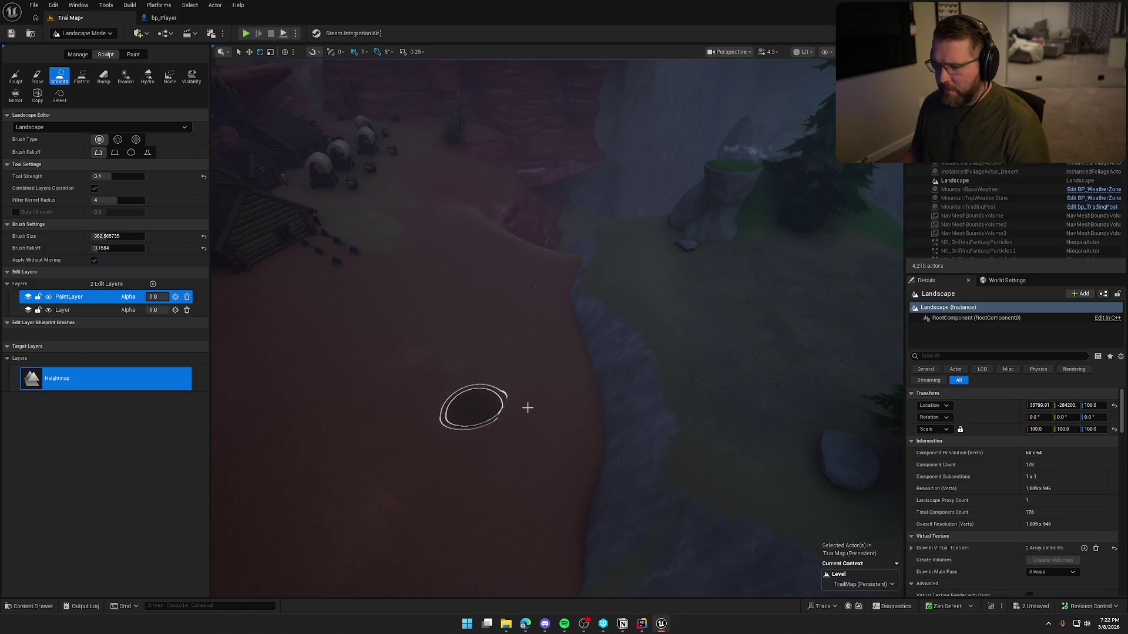
Undo two smoothing strokes and place the ramp's start and end points across the bank.
key(ctrl+z)
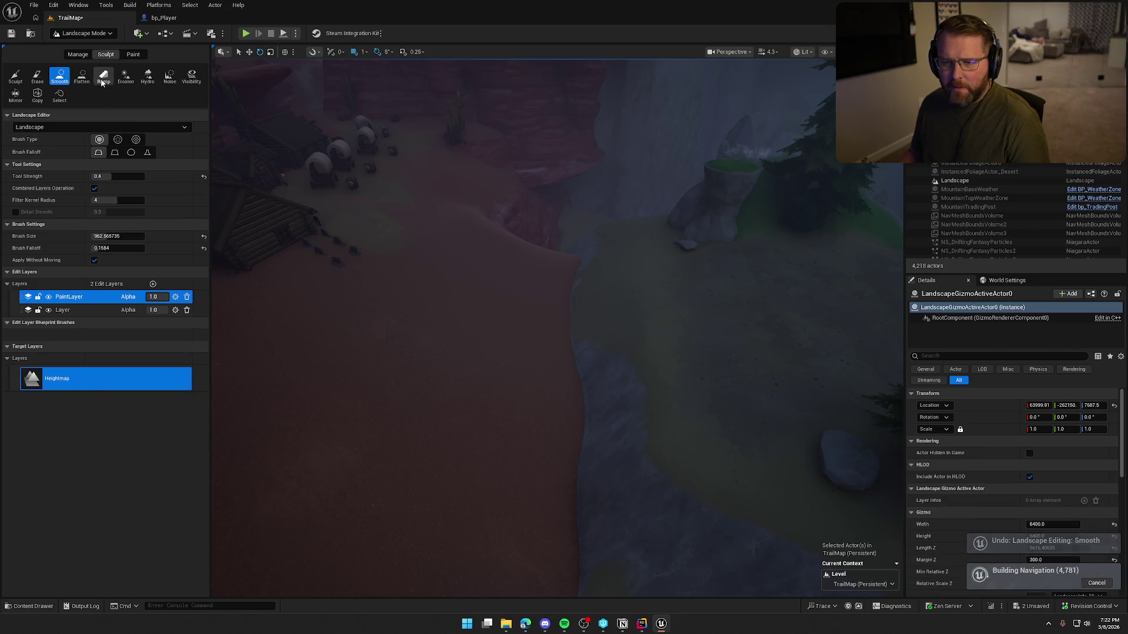
key(ctrl+z)
mouse_move(666, 329)
mouse_down()
mouse_move(466, 327)
mouse_move(383, 340)
mouse_up()
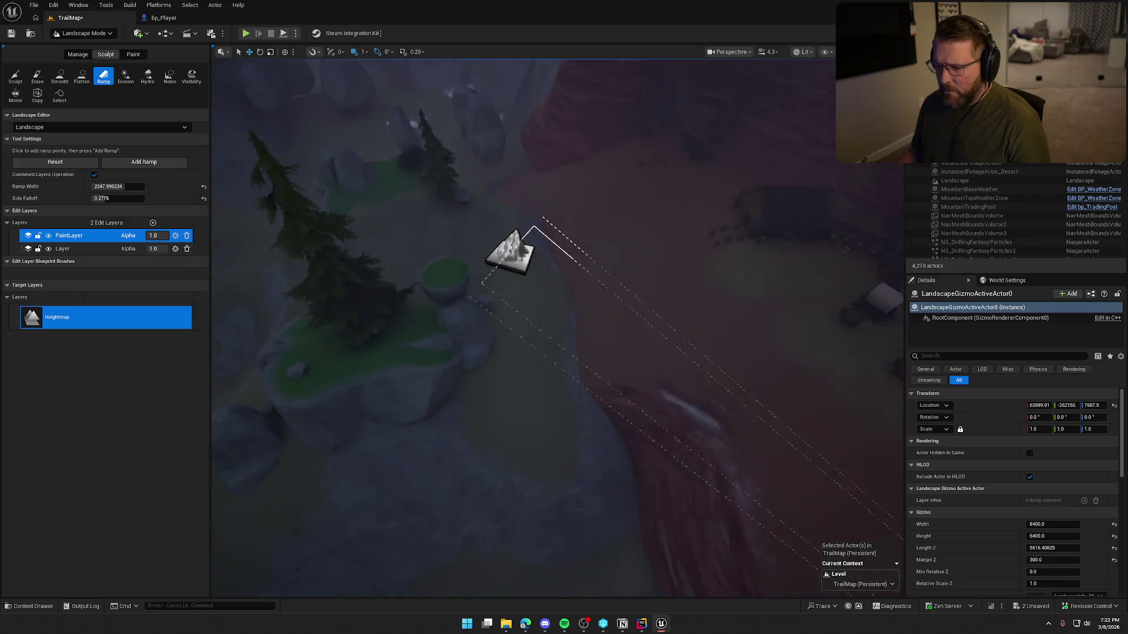
Briefly show the river water to check the bank, then hide it again.
scroll(666, 491, down, 3)
key(ctrl+z)
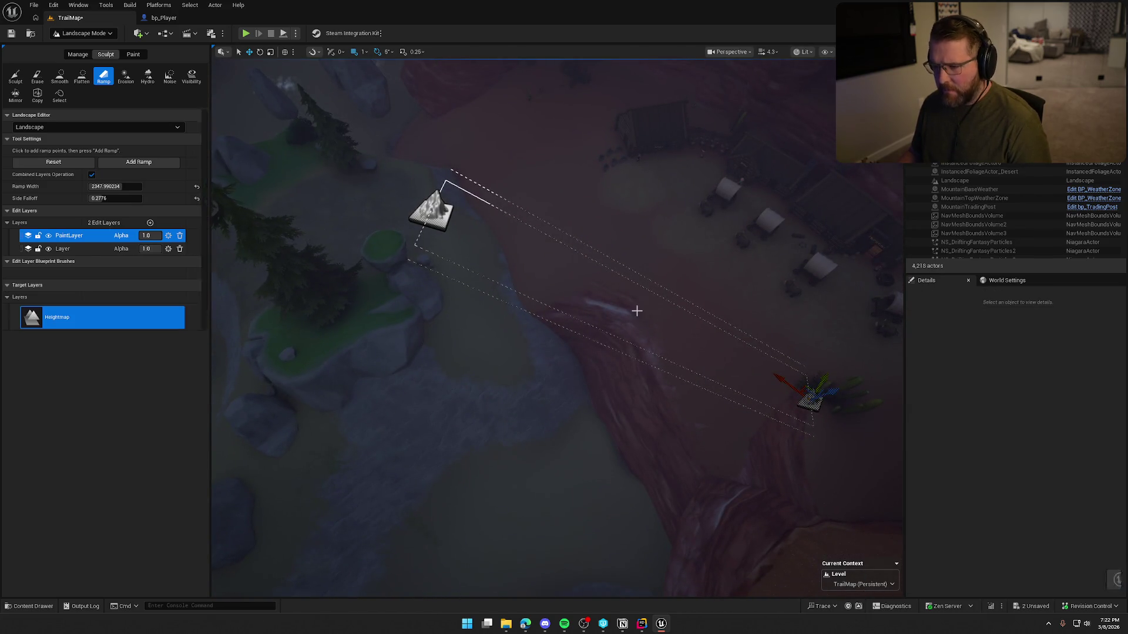
key(ctrl+y)
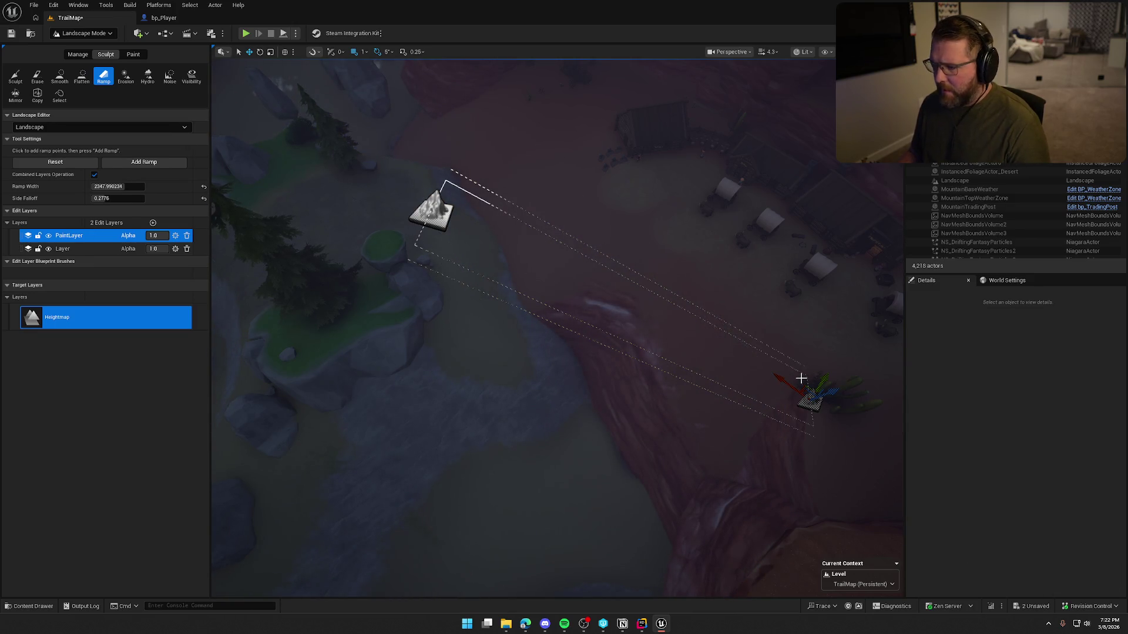
scroll(738, 408, up, 5)
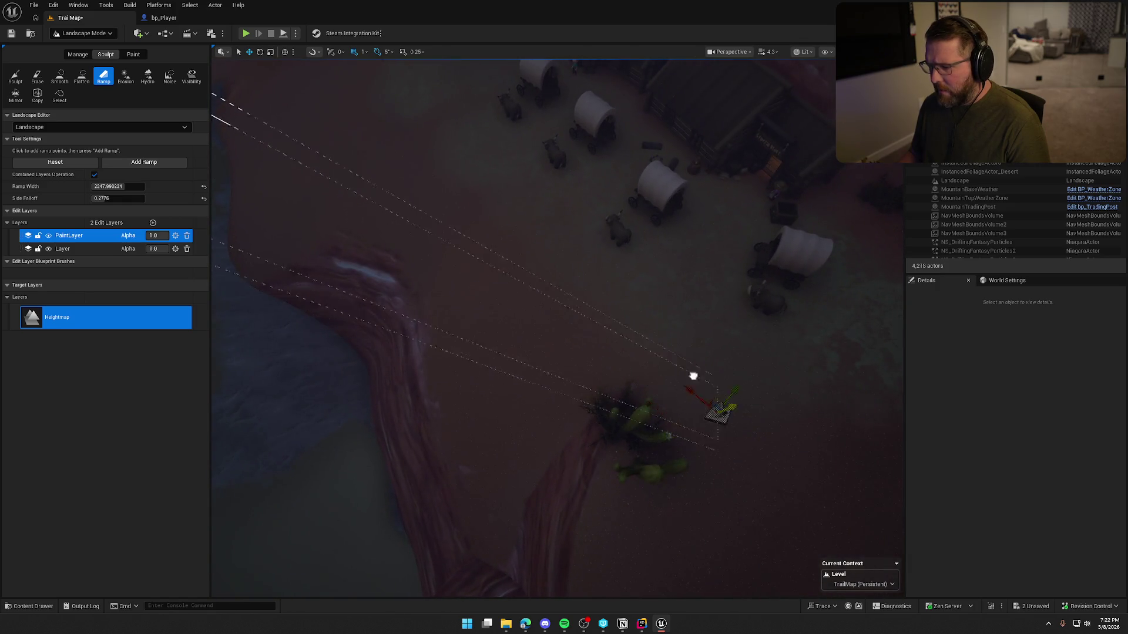
scroll(693, 376, down, 3)
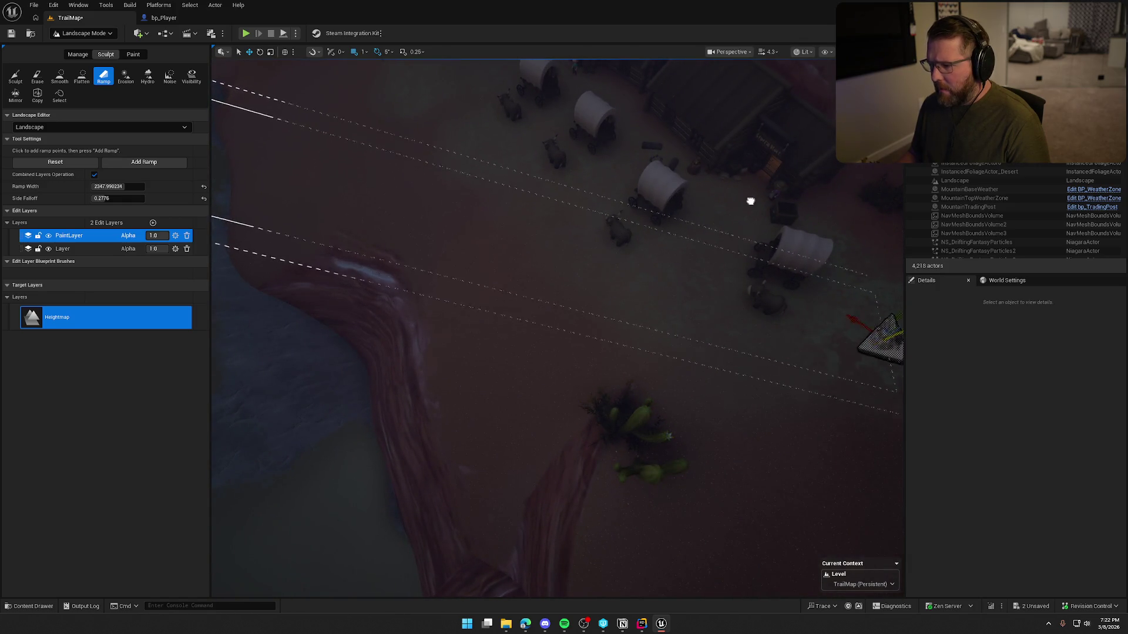
Pull the lower ramp point up the bank, checking it from above and low down.
drag(843, 282, 762, 378)
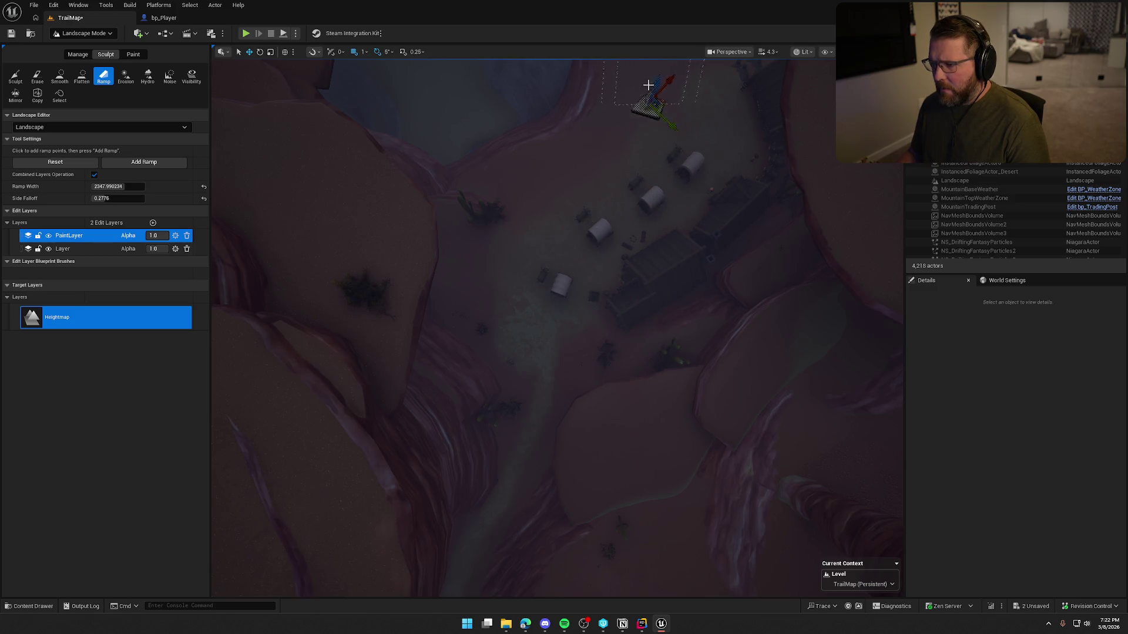
drag(662, 212, 662, 211)
mouse_move(553, 408)
mouse_down()
mouse_move(554, 323)
mouse_move(550, 335)
mouse_up()
mouse_move(519, 432)
mouse_down()
mouse_move(523, 400)
mouse_move(595, 407)
mouse_move(559, 365)
mouse_move(559, 327)
mouse_move(407, 358)
mouse_move(405, 387)
mouse_move(431, 417)
mouse_up()
Move the far ramp point toward the buildings to shorten the ramp, then nudge its position.
key(ctrl+z)
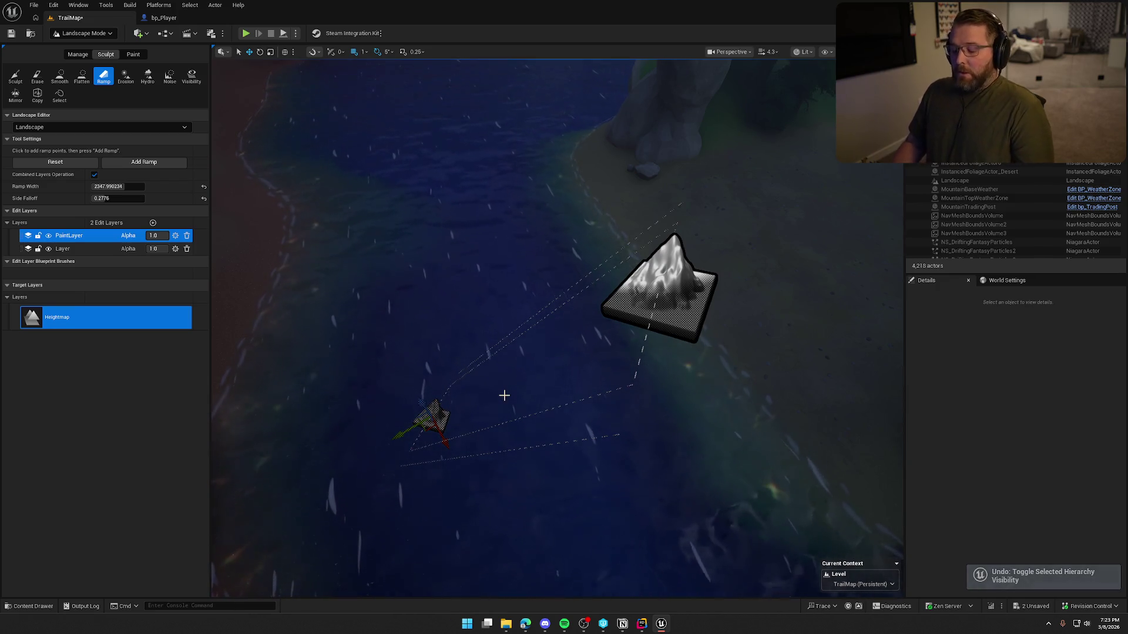
key(ctrl+y)
mouse_move(420, 407)
mouse_down()
mouse_move(396, 232)
mouse_move(341, 113)
mouse_move(446, 194)
mouse_move(553, 241)
mouse_move(524, 256)
mouse_up()
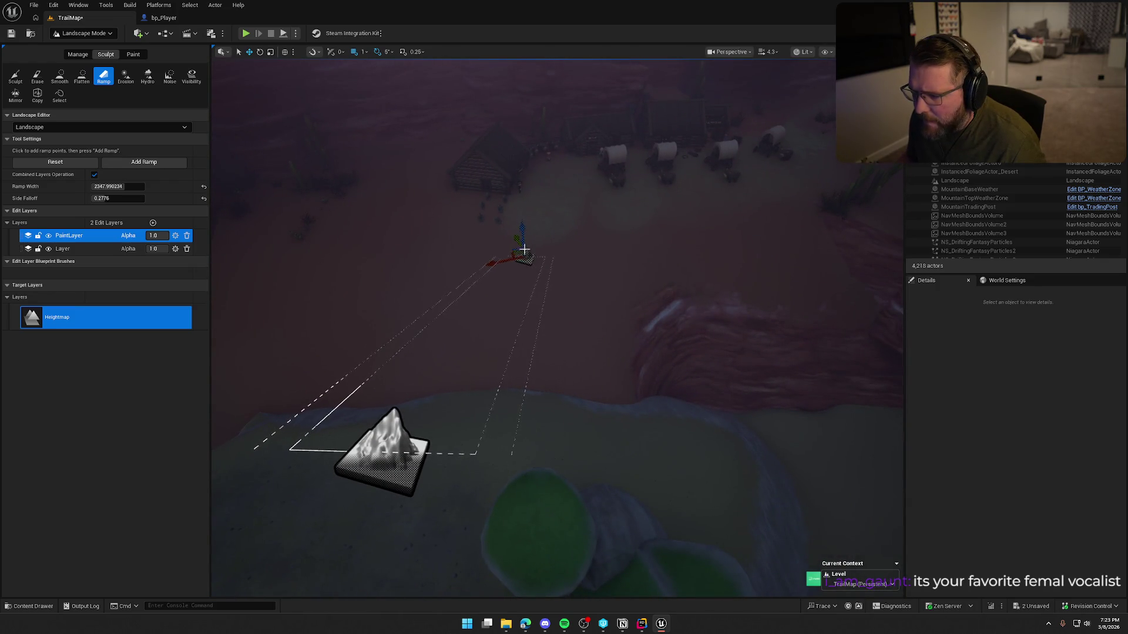
mouse_move(518, 198)
mouse_down()
mouse_move(515, 100)
mouse_move(411, 135)
mouse_move(745, 219)
mouse_move(804, 217)
mouse_move(788, 229)
mouse_move(517, 241)
mouse_up()
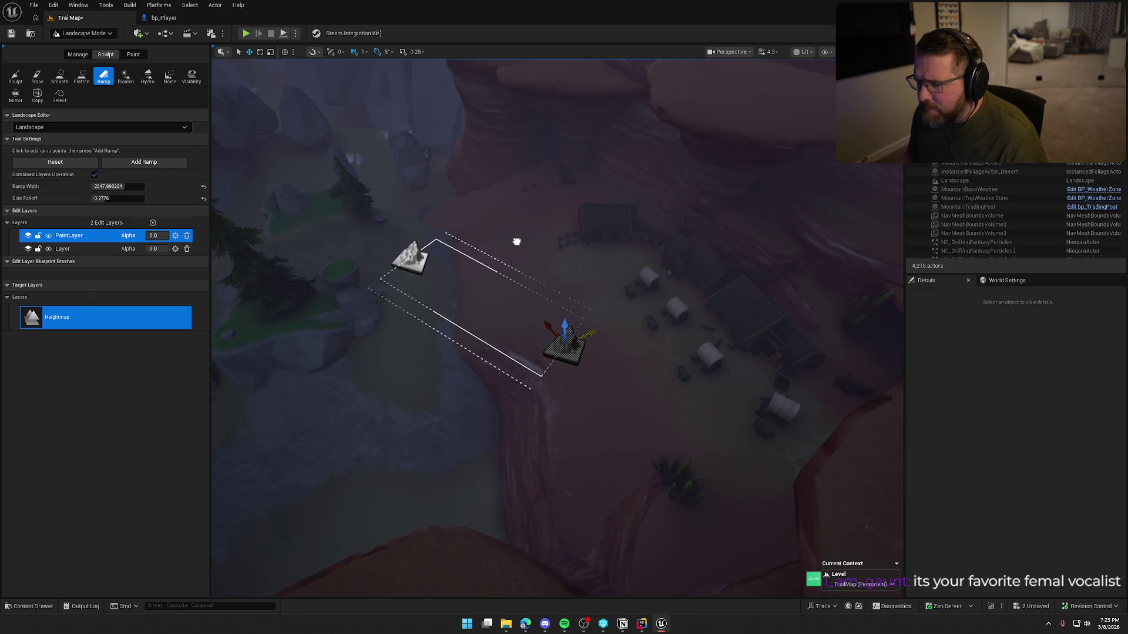
mouse_move(550, 323)
mouse_down()
mouse_move(495, 242)
mouse_move(506, 211)
mouse_up()
scroll(507, 211, up, 10)
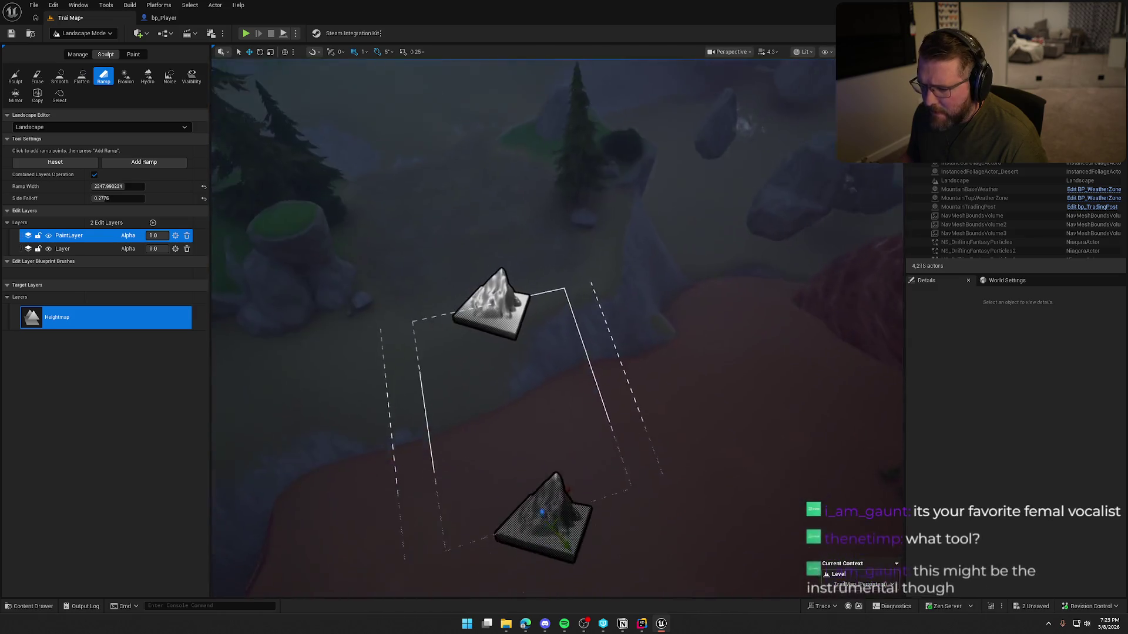
scroll(573, 386, down, 4)
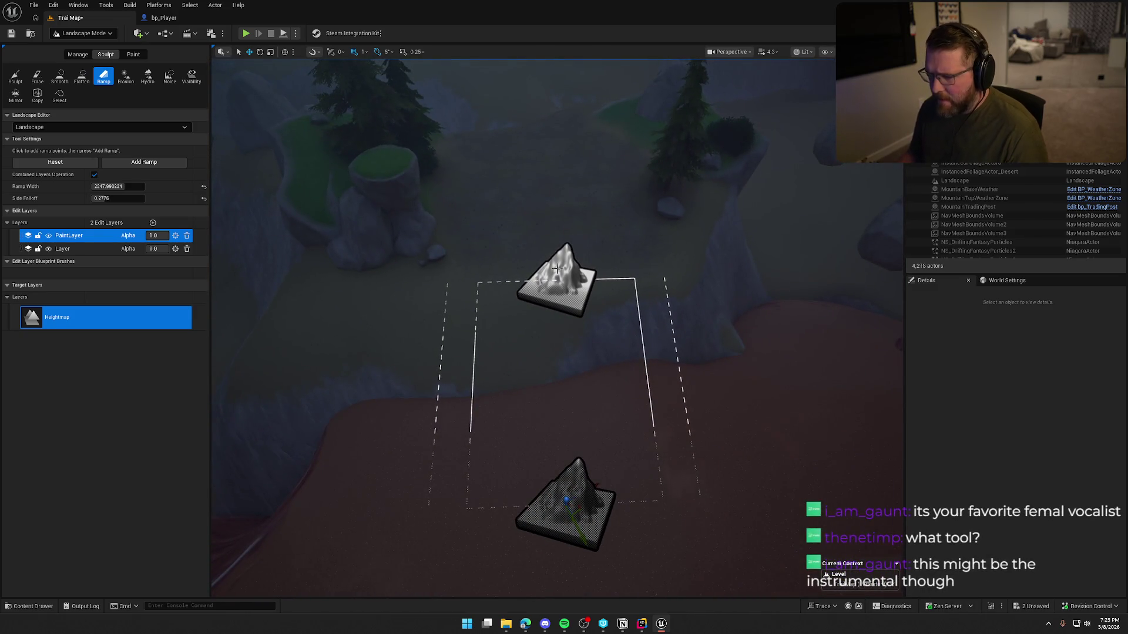
mouse_move(570, 283)
mouse_down()
mouse_move(550, 277)
mouse_move(631, 338)
mouse_move(628, 297)
mouse_move(623, 321)
mouse_move(576, 321)
mouse_up()
Widen the ramp to about 3790 and fly along it to check.
scroll(631, 339, down, 3)
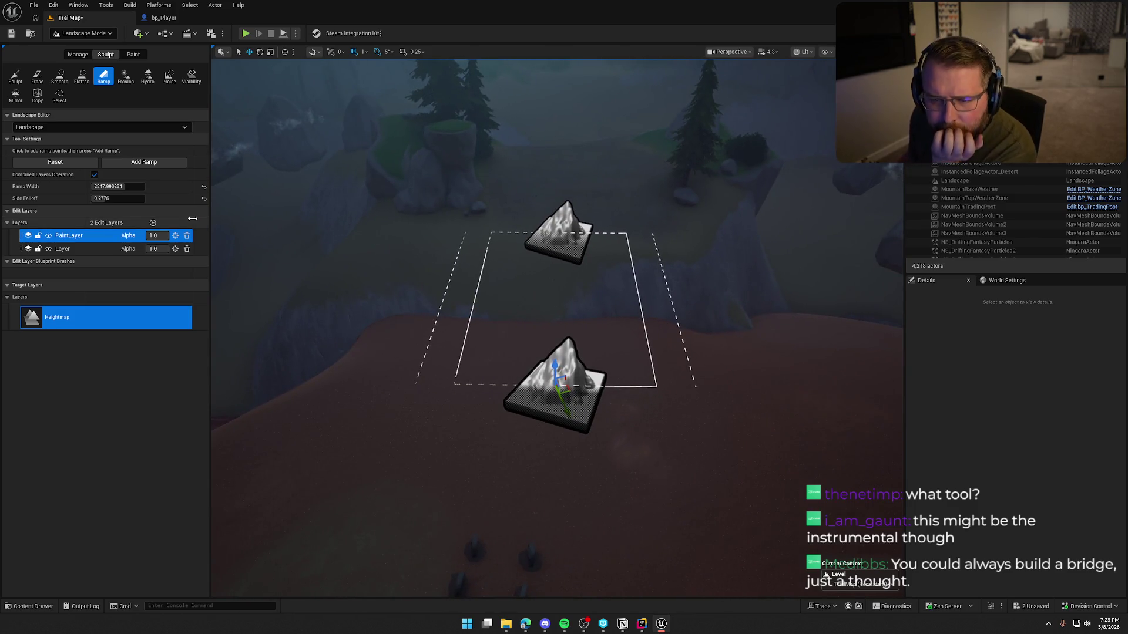
mouse_move(135, 186)
mouse_down()
mouse_move(88, 198)
mouse_move(138, 187)
mouse_up()
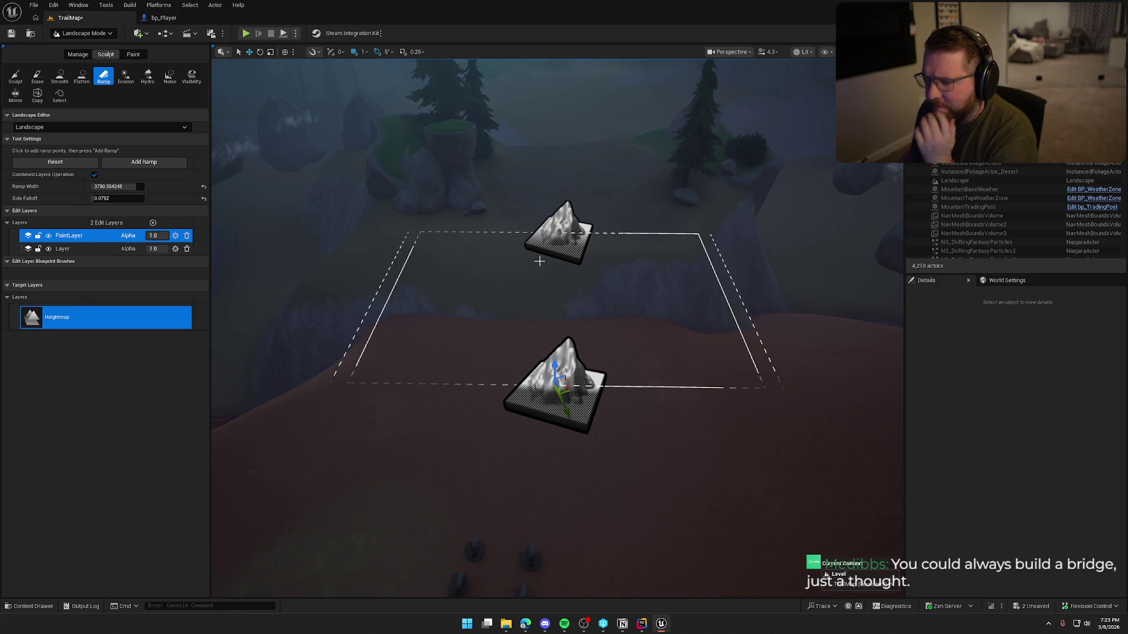
mouse_move(447, 329)
mouse_down()
mouse_move(388, 388)
mouse_move(364, 353)
mouse_move(382, 282)
mouse_move(438, 325)
mouse_move(597, 380)
mouse_move(549, 350)
mouse_move(718, 293)
mouse_up()
Smooth the plateau's lower edge at strength 0.15, undoing stray strokes, and inspect the bank.
click(60, 76)
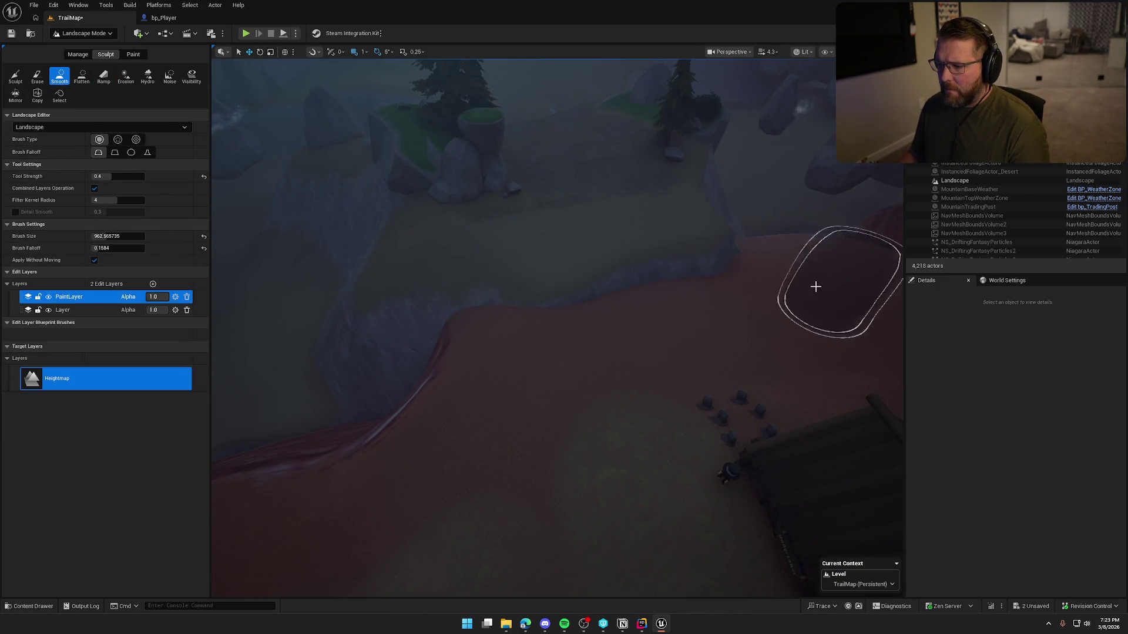
key(ctrl+z)
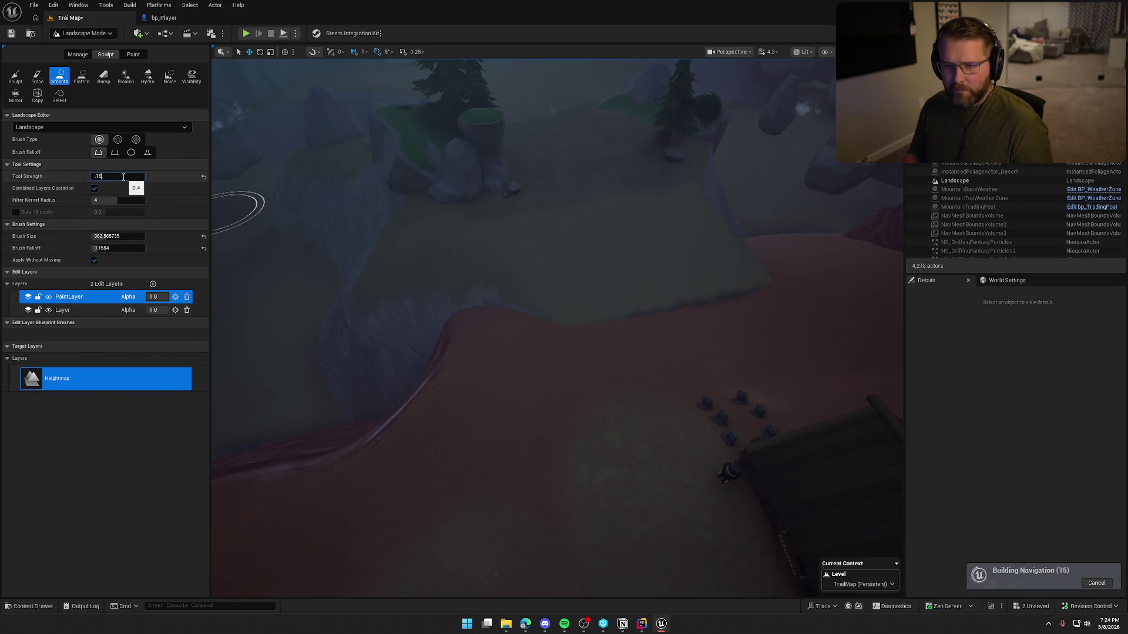
mouse_move(558, 295)
mouse_down()
mouse_move(742, 290)
mouse_move(844, 306)
mouse_move(843, 320)
mouse_up()
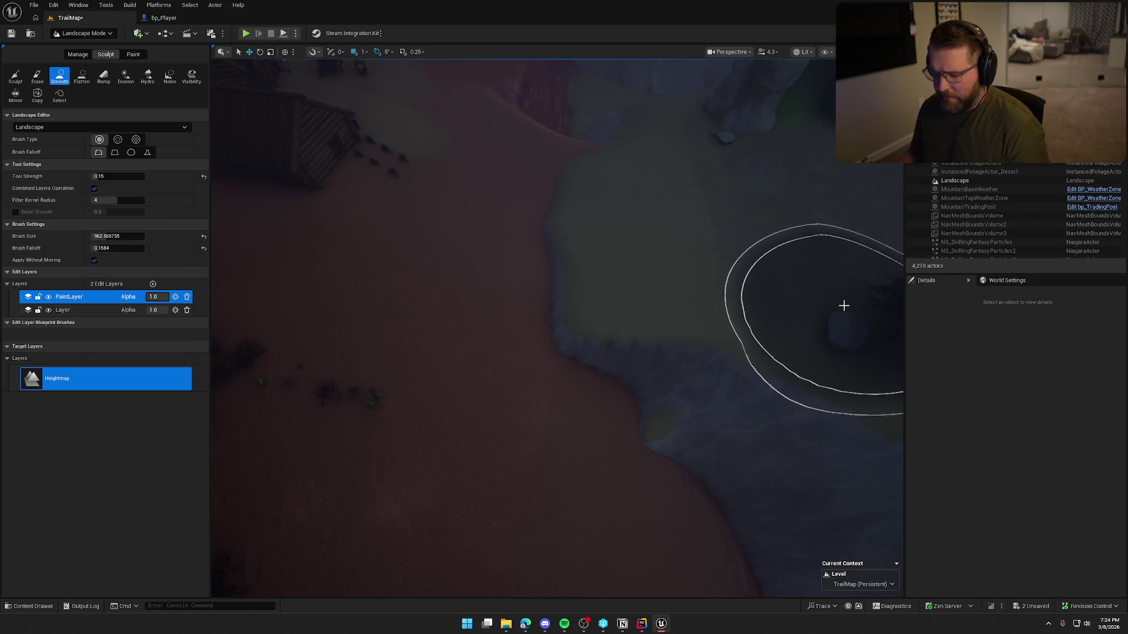
key(ctrl+z)
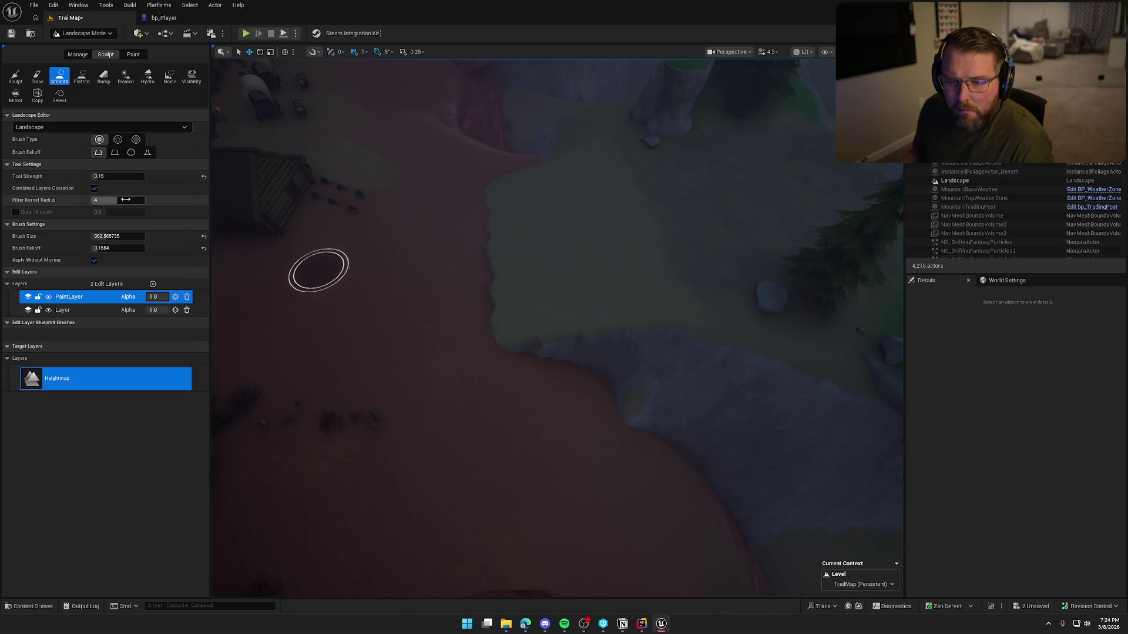
drag(509, 345, 512, 387)
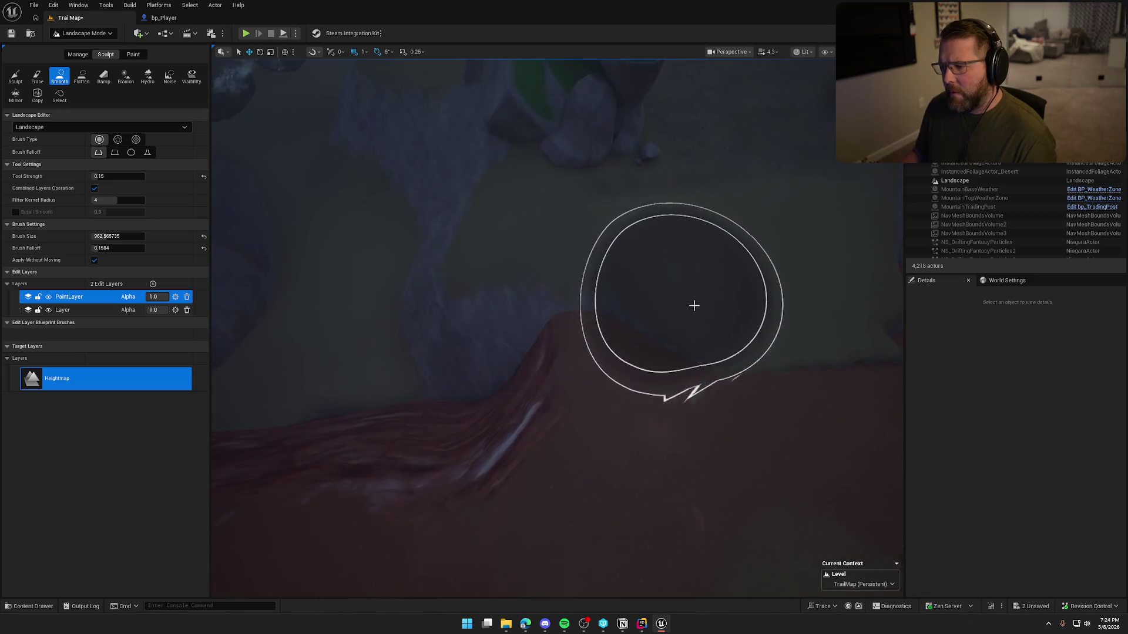
drag(818, 373, 798, 345)
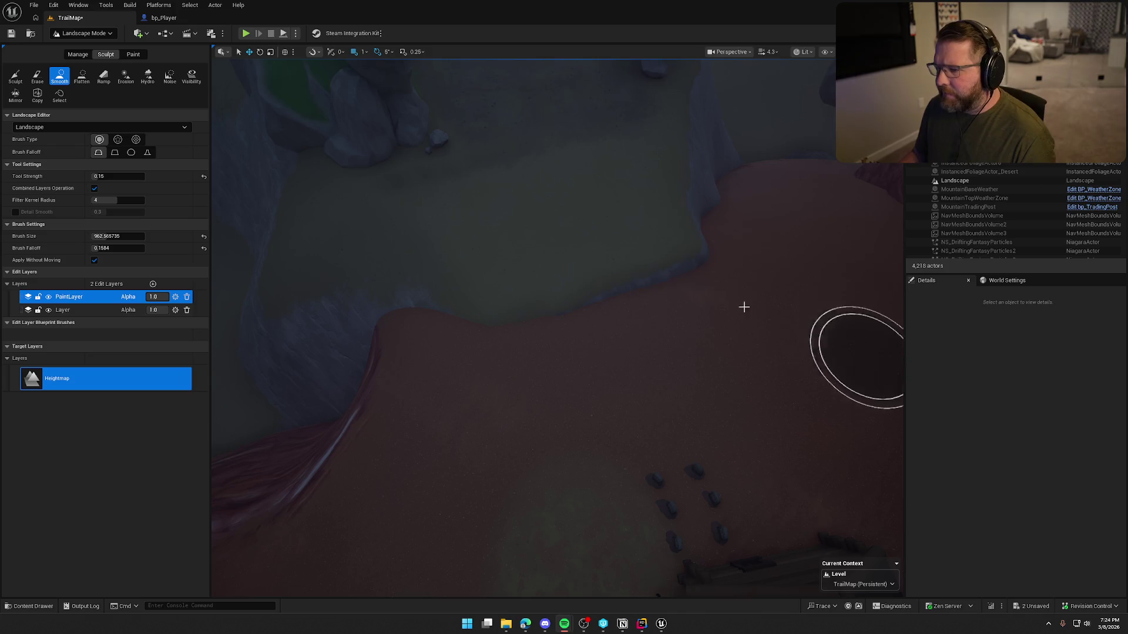
mouse_move(781, 340)
mouse_down()
mouse_move(617, 352)
mouse_move(773, 330)
mouse_up()
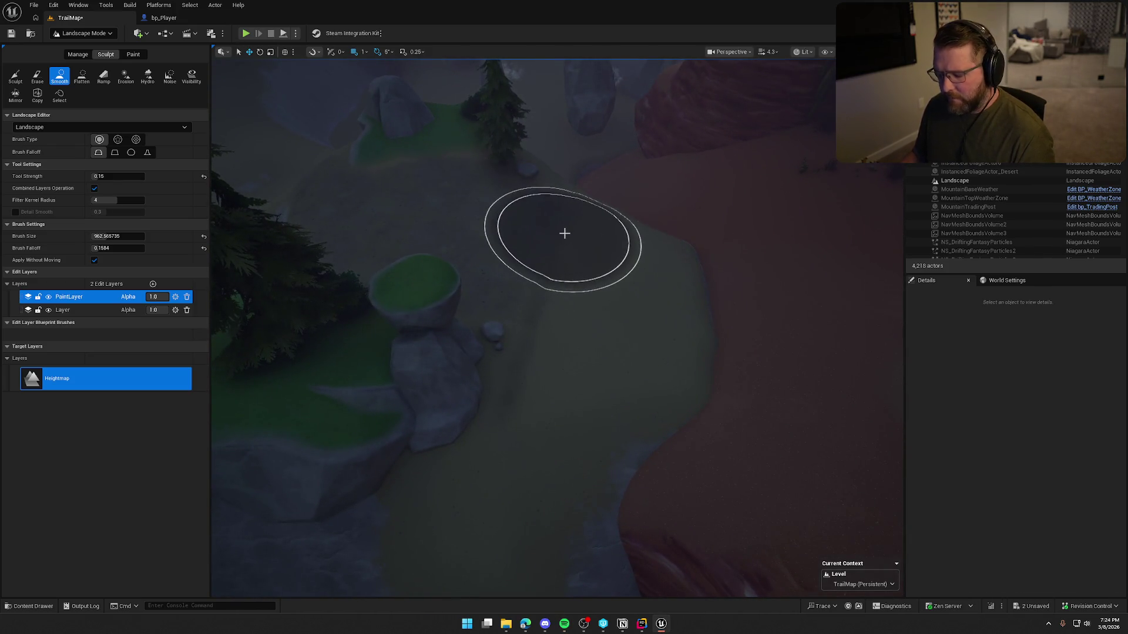
Reset the viewport to Perspective and return to Selection Mode.
key(alt+h)
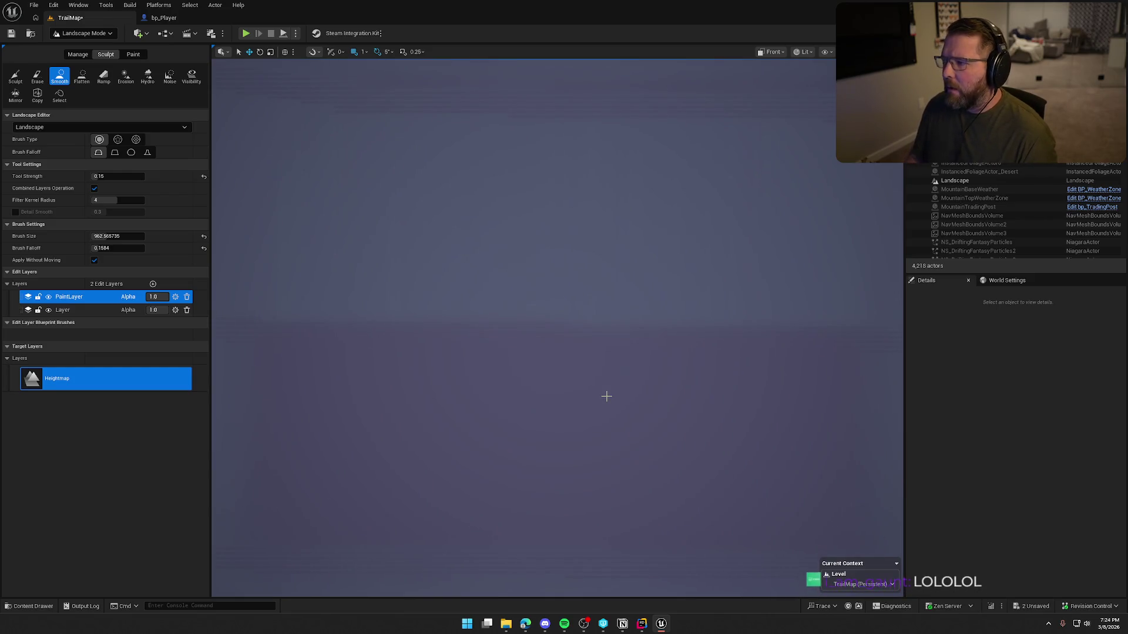
click(761, 53)
click(775, 88)
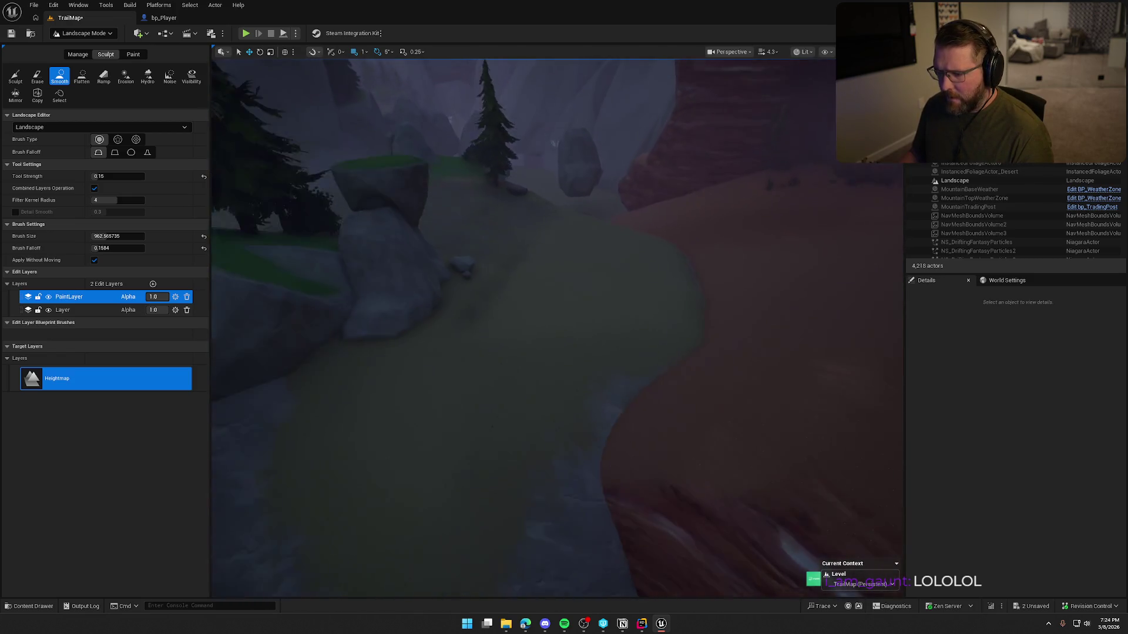
click(83, 33)
click(82, 43)
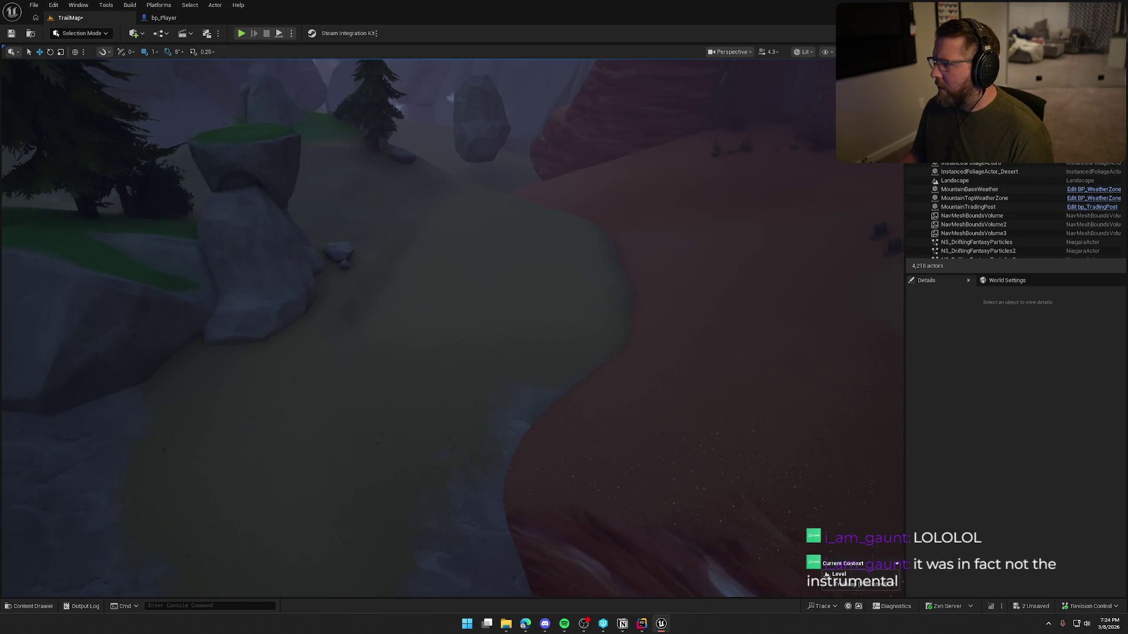
Filter the Outliner by 'riv', survey the river, and select Desert_Landscape by the bank.
text(riv)
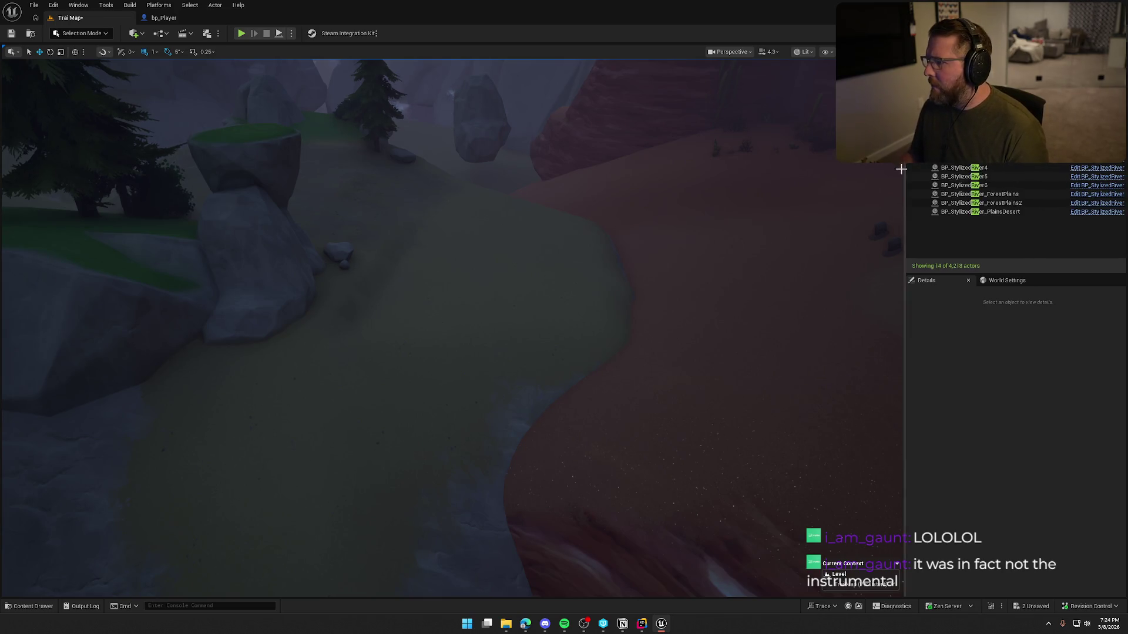
drag(614, 169, 615, 200)
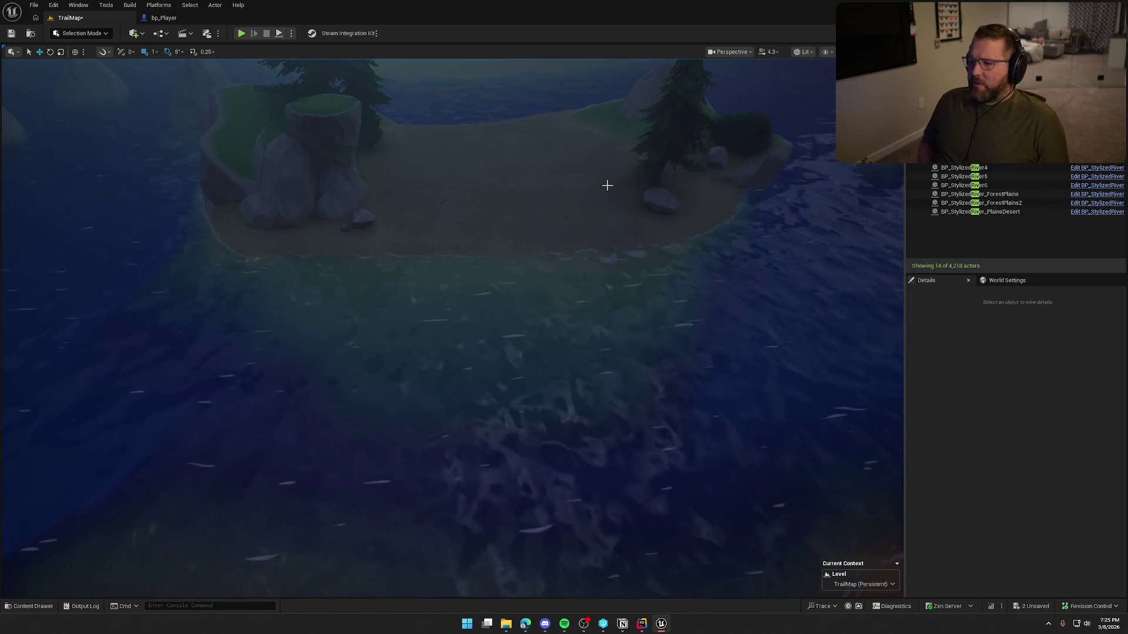
scroll(607, 185, up, 10)
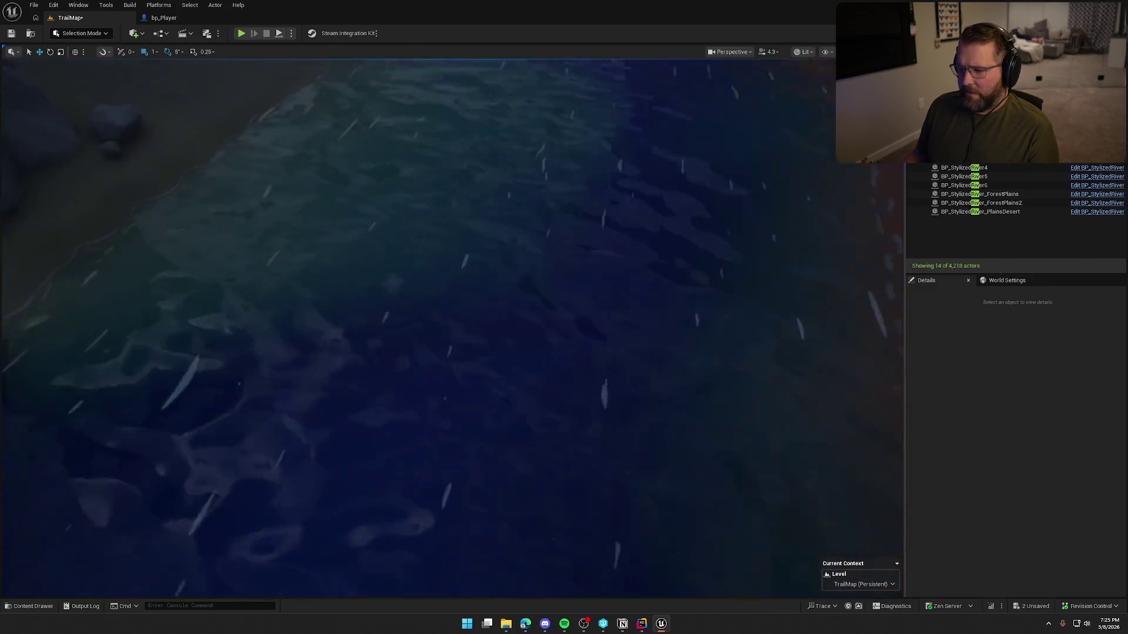
scroll(509, 309, down, 10)
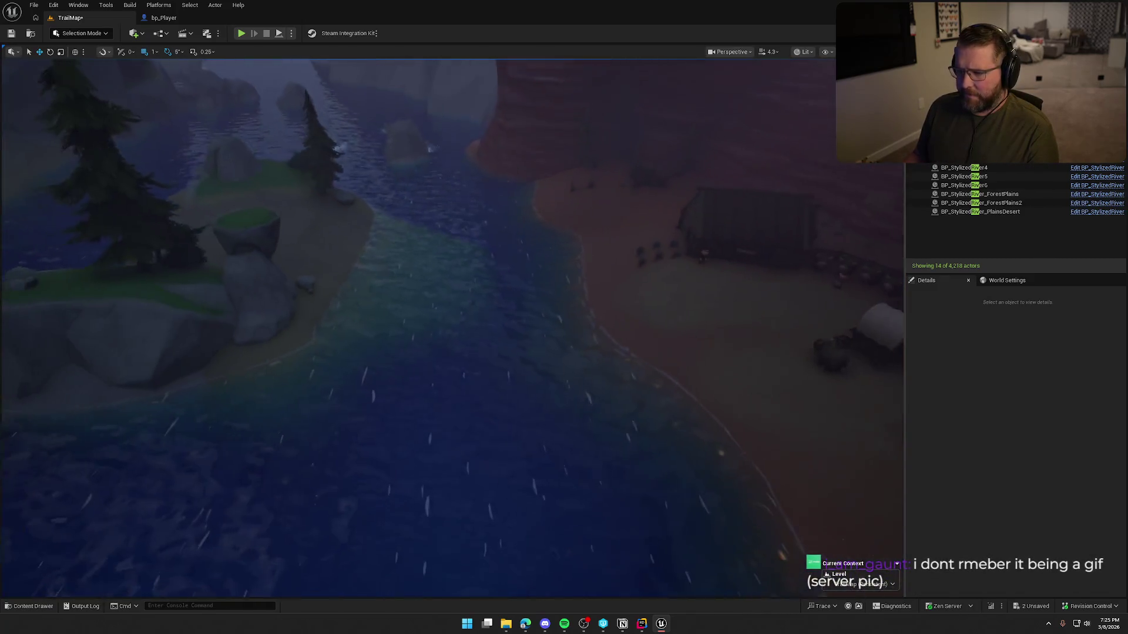
scroll(452, 328, up, 5)
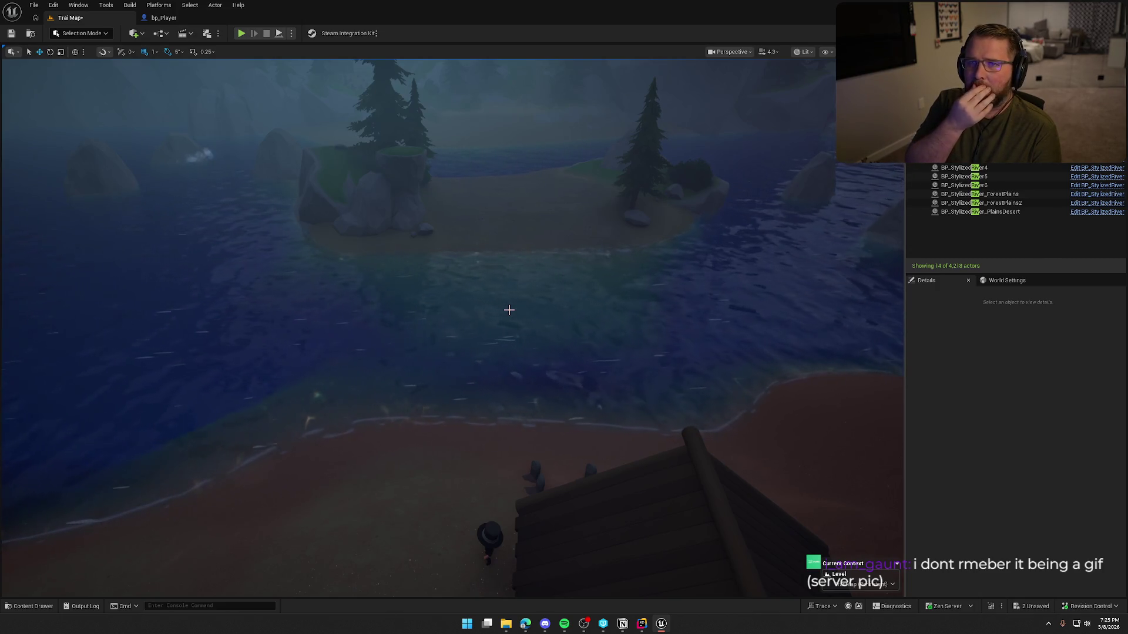
drag(508, 310, 517, 314)
scroll(520, 365, up, 3)
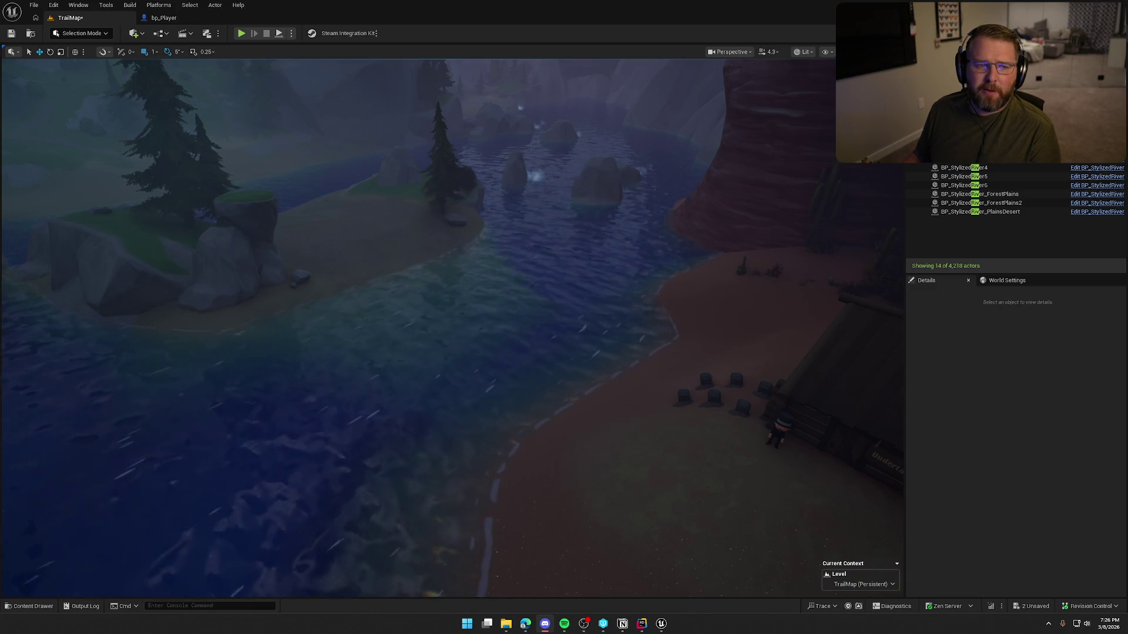
drag(469, 350, 752, 350)
click(685, 330)
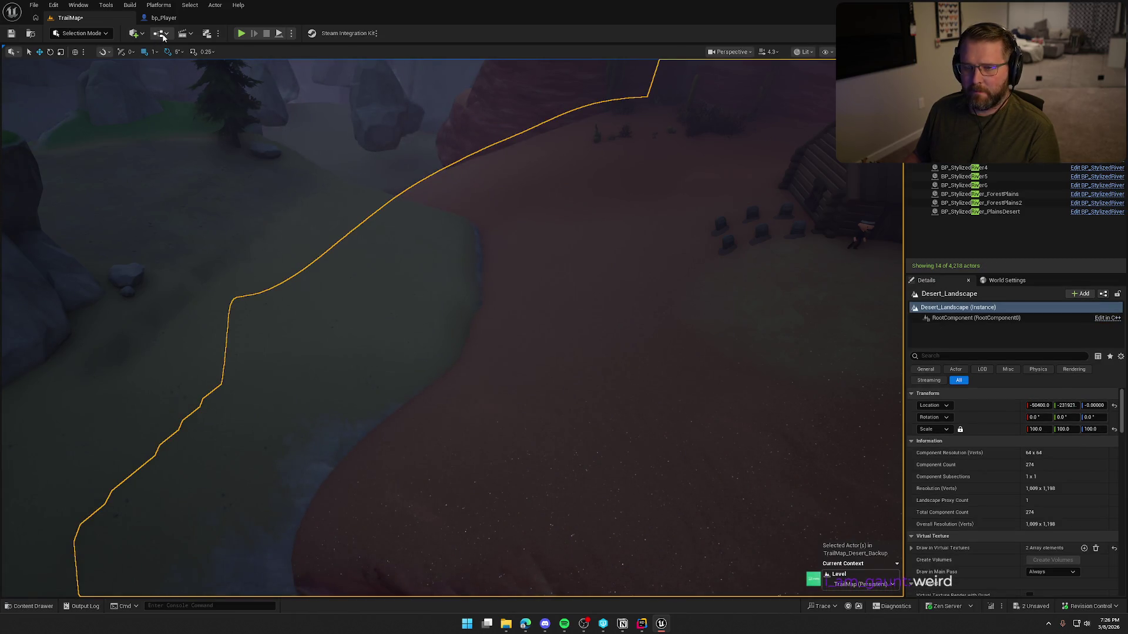
Enter Landscape mode and smooth the ridge along the riverbank.
click(86, 34)
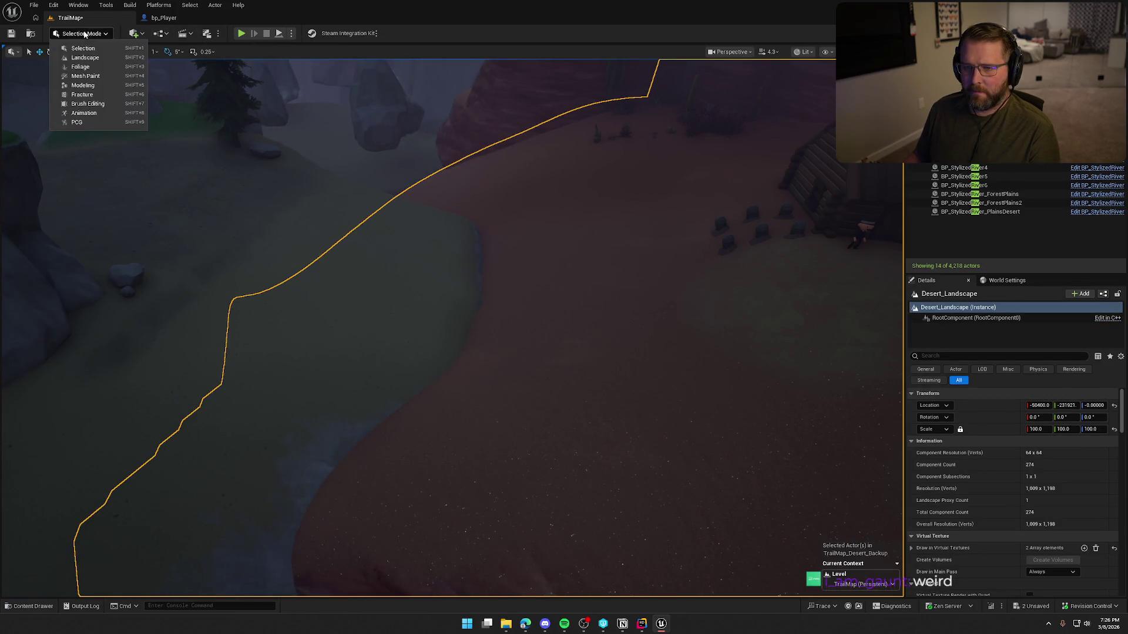
click(85, 58)
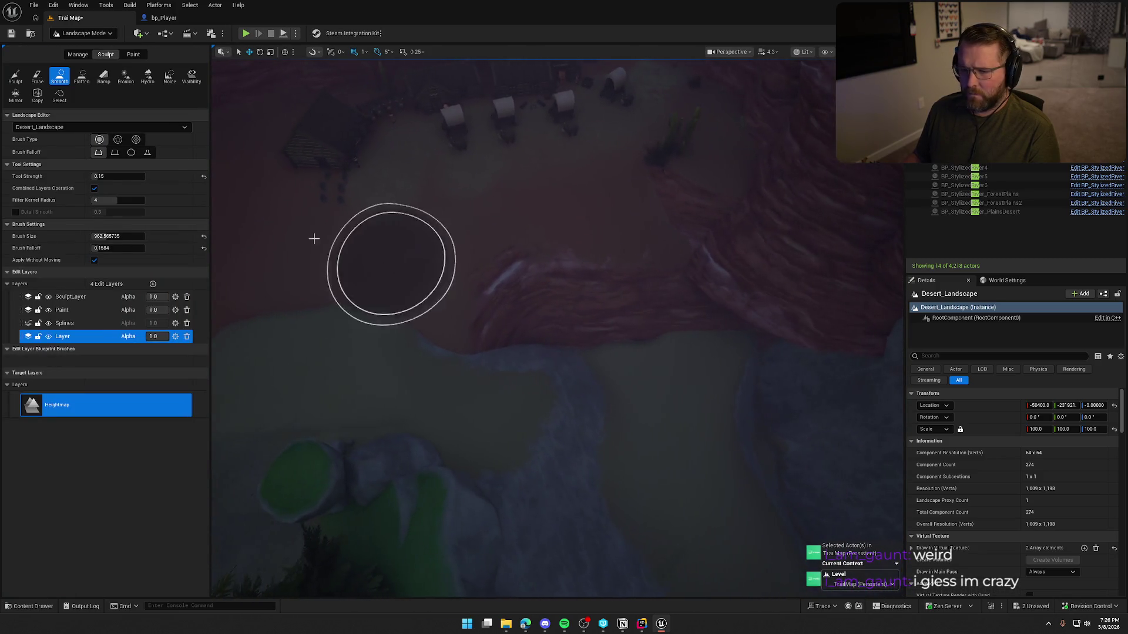
mouse_move(569, 322)
mouse_down()
mouse_move(476, 340)
mouse_move(458, 322)
mouse_move(390, 333)
mouse_move(569, 456)
mouse_up()
Choose the Flatten sculpting tool, then switch to Ramp.
scroll(524, 378, down, 10)
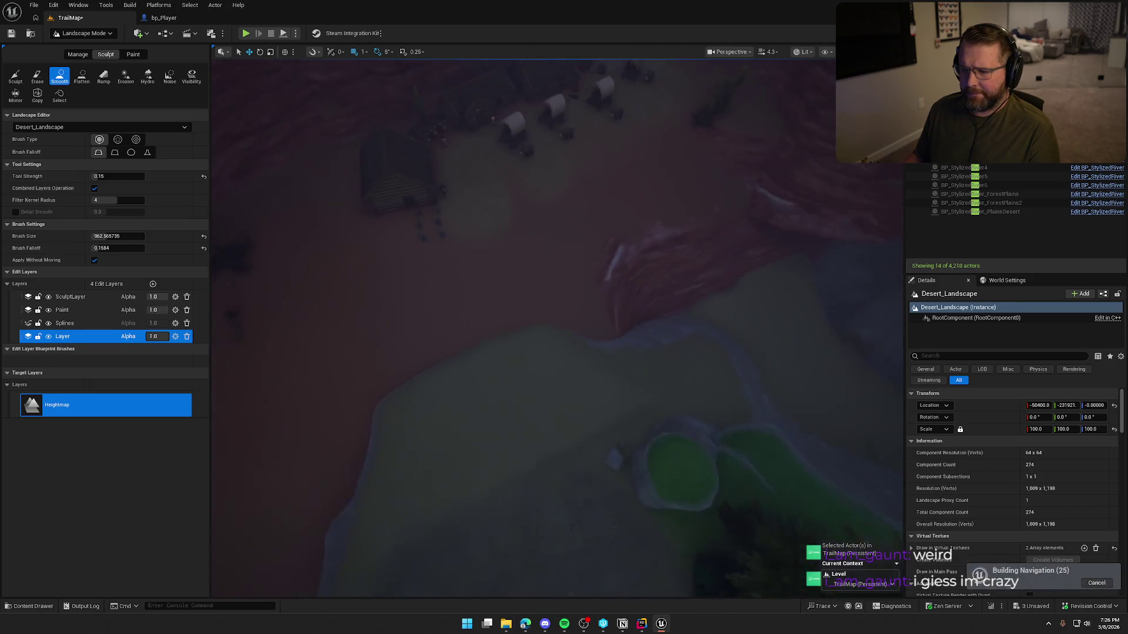
scroll(529, 355, up, 10)
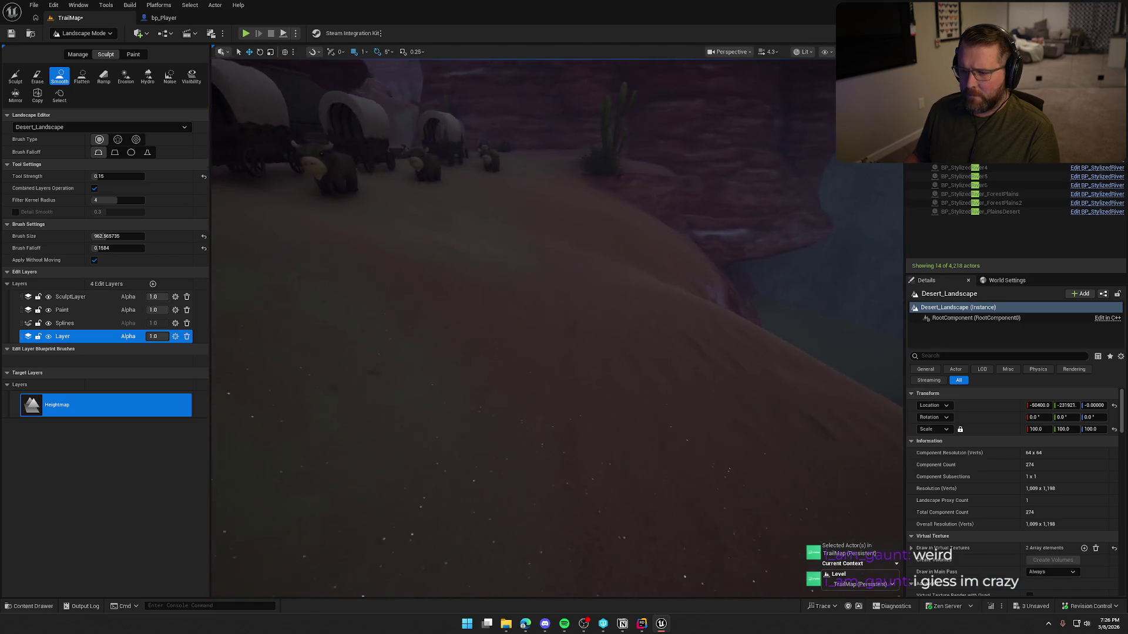
scroll(529, 329, up, 10)
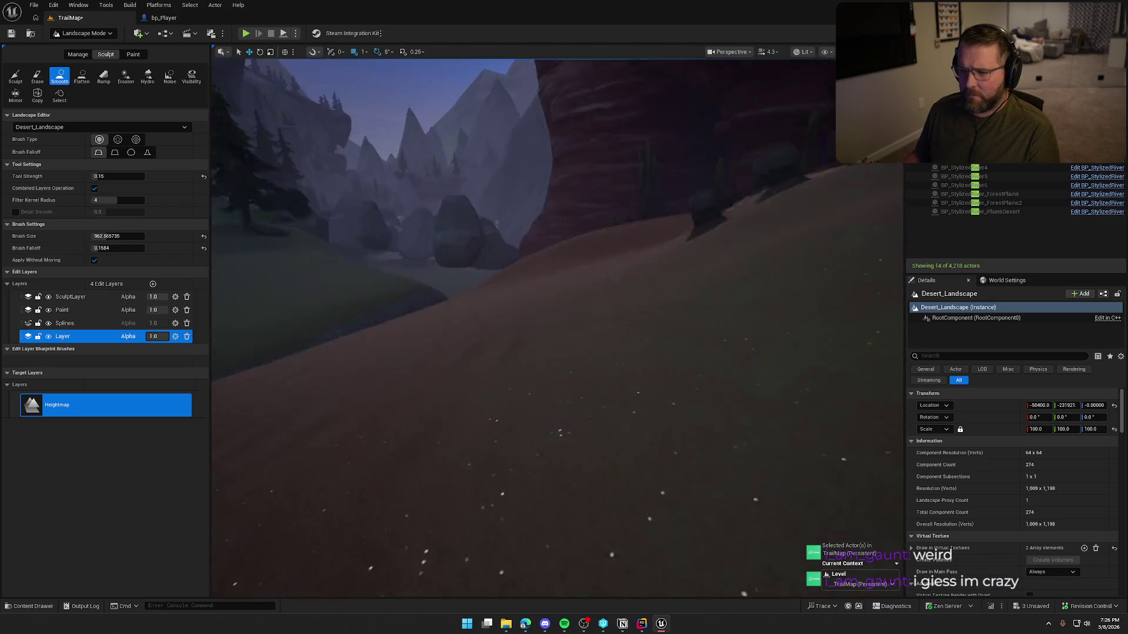
scroll(558, 329, up, 10)
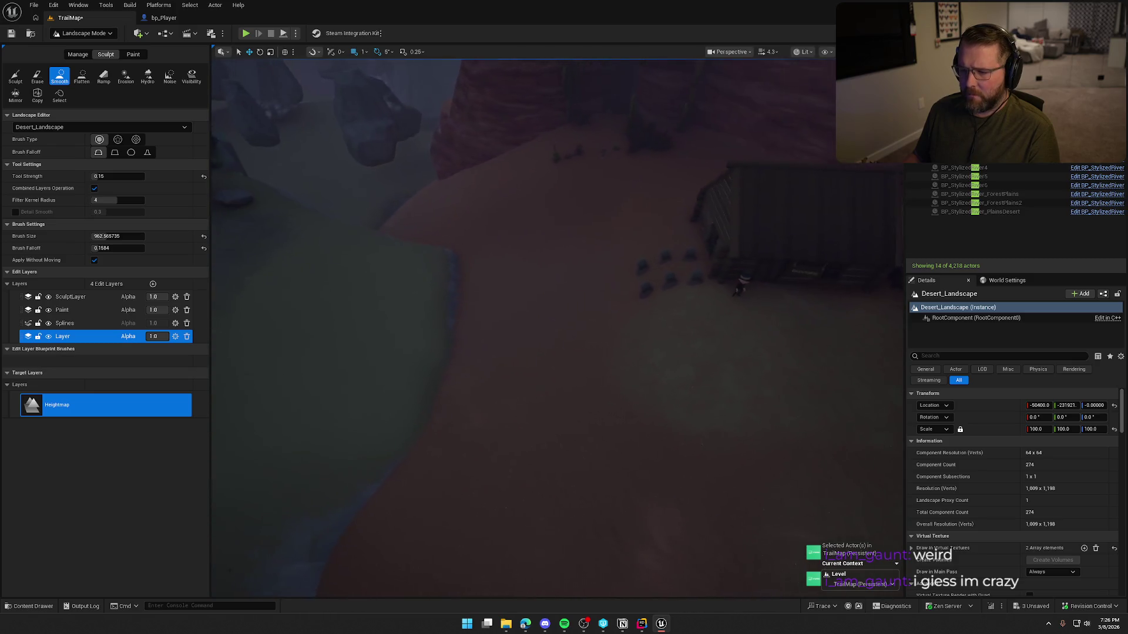
scroll(570, 380, down, 10)
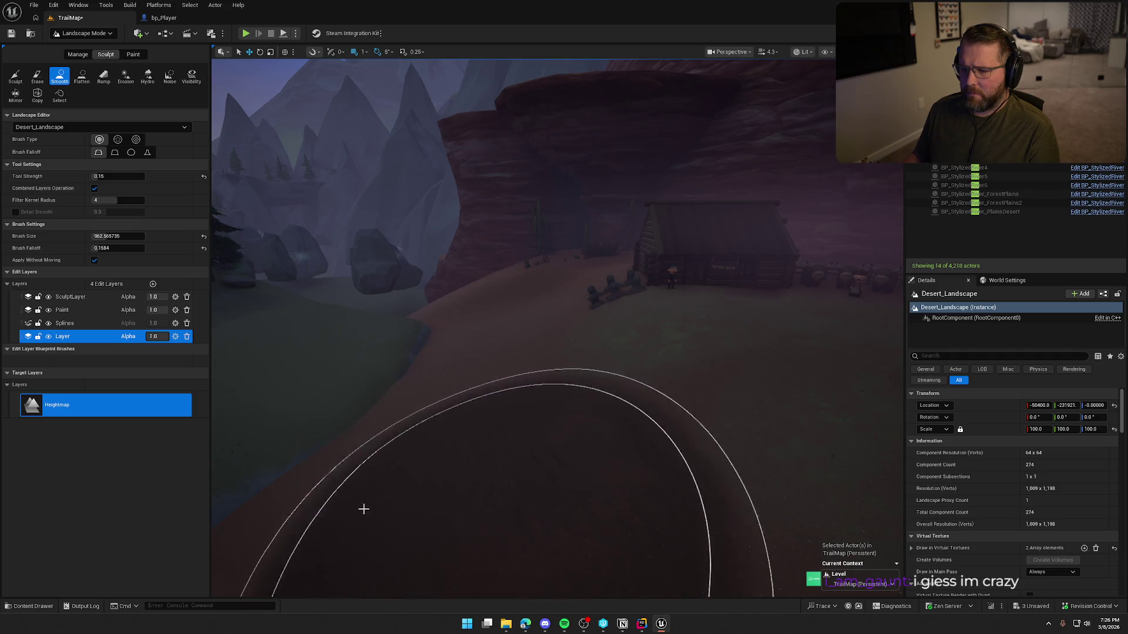
scroll(368, 511, up, 5)
scroll(558, 328, down, 3)
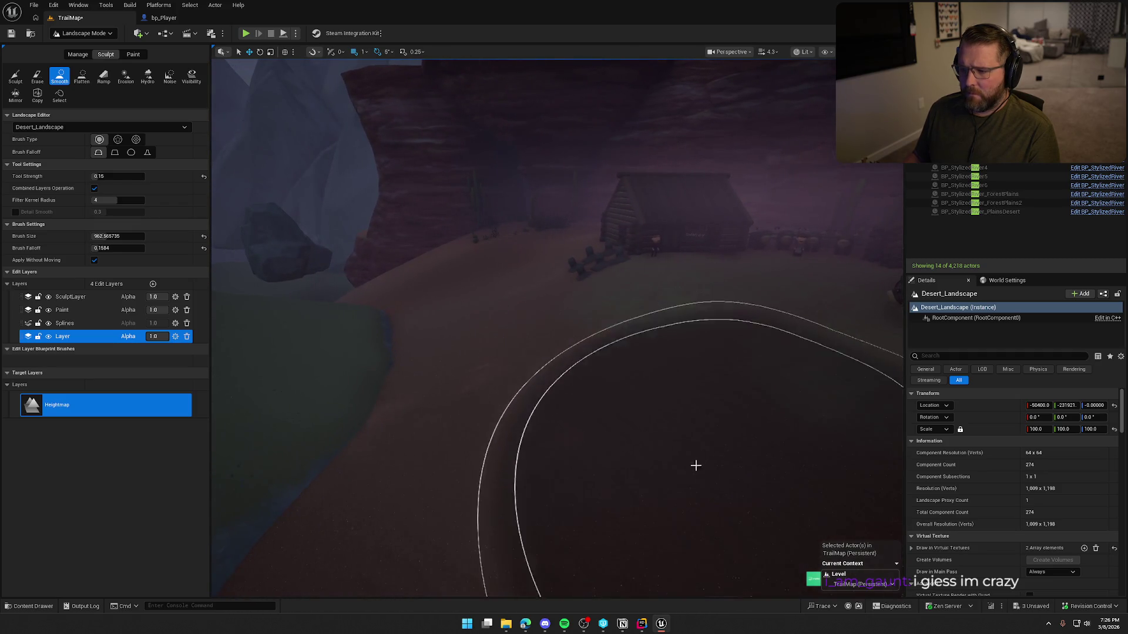
click(82, 77)
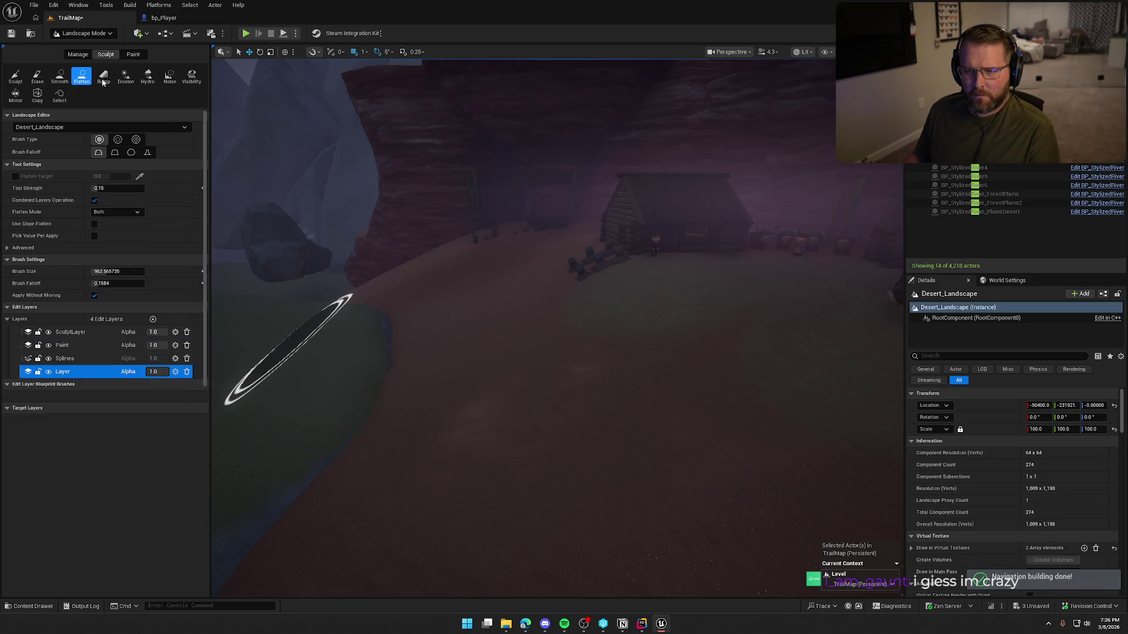
click(103, 76)
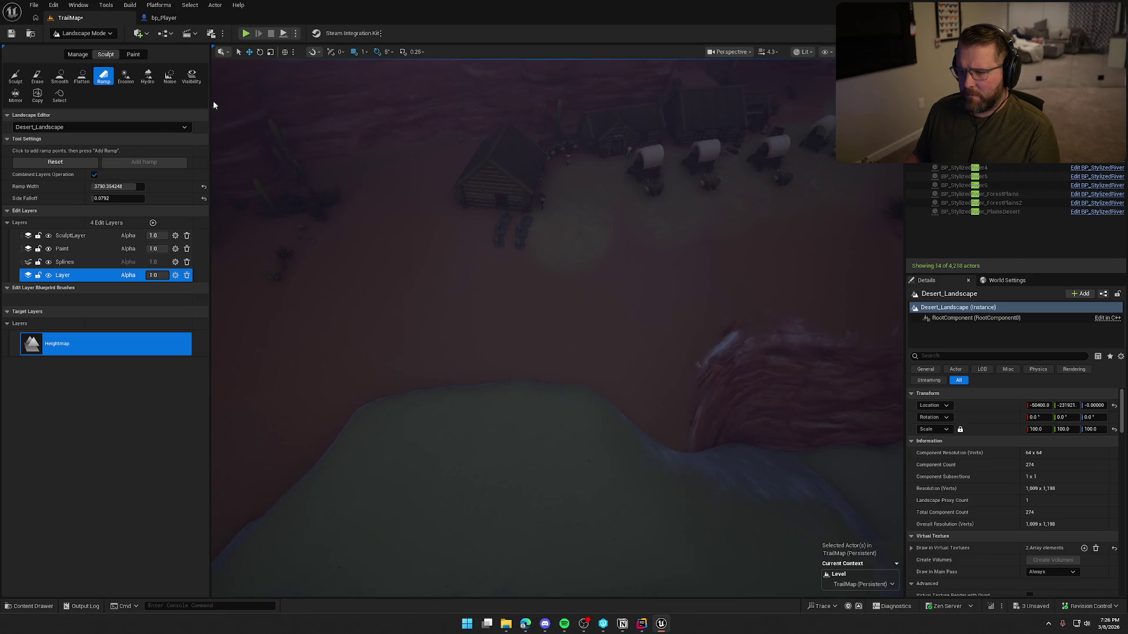
Place two ramp points down the bank, raise the end point, and reselect Smooth.
click(547, 251)
drag(533, 291, 472, 581)
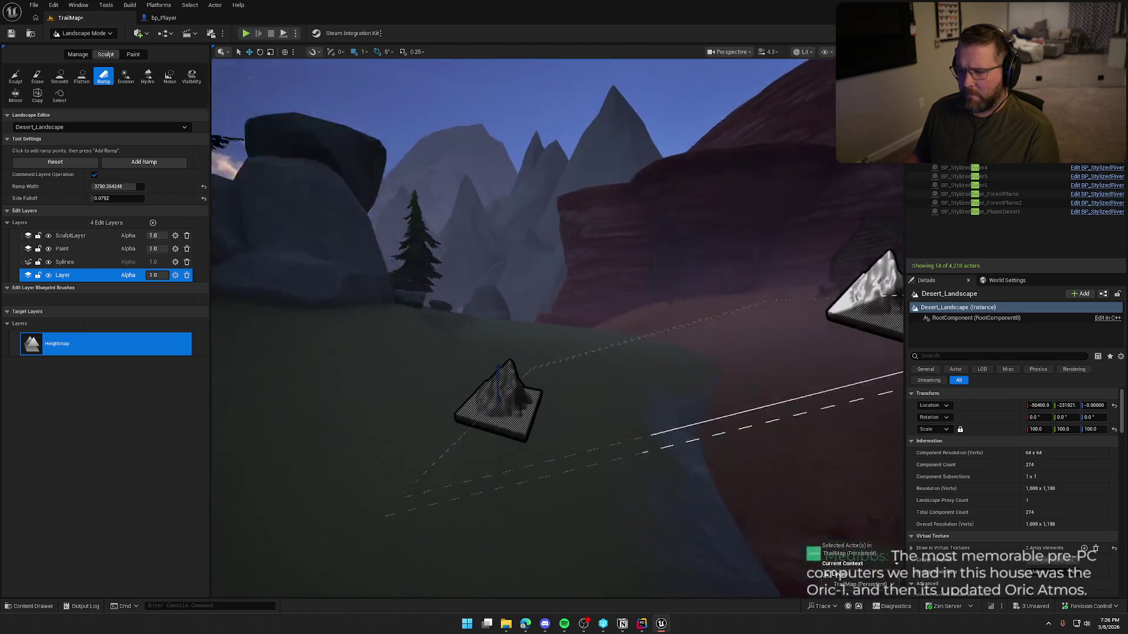
mouse_move(493, 327)
mouse_down()
mouse_move(478, 282)
mouse_move(496, 297)
mouse_move(478, 300)
mouse_up()
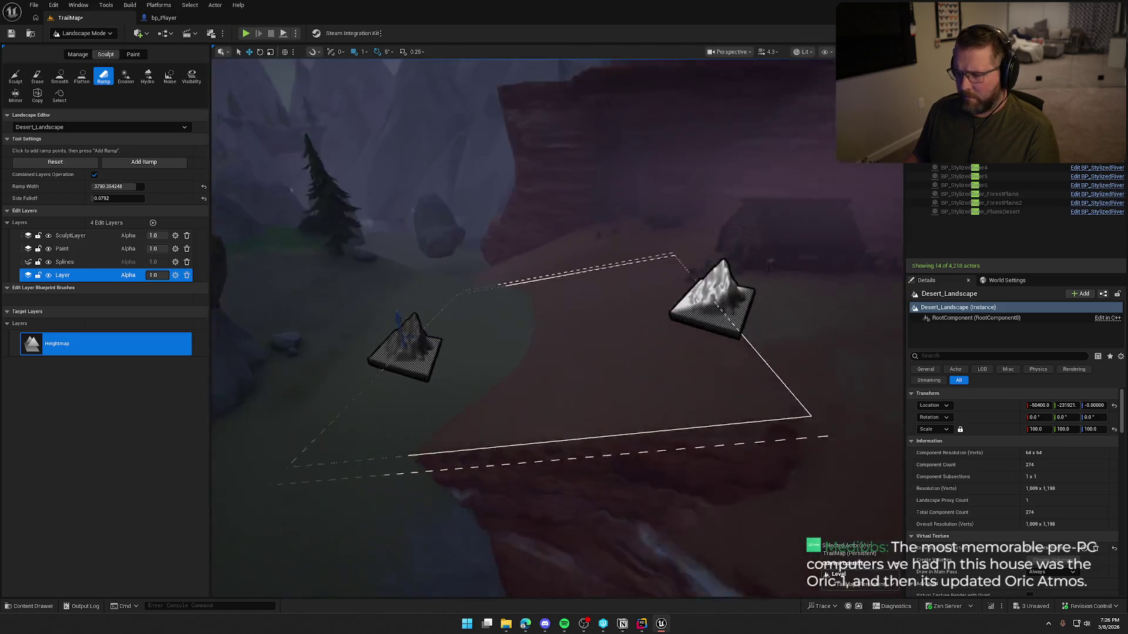
click(59, 77)
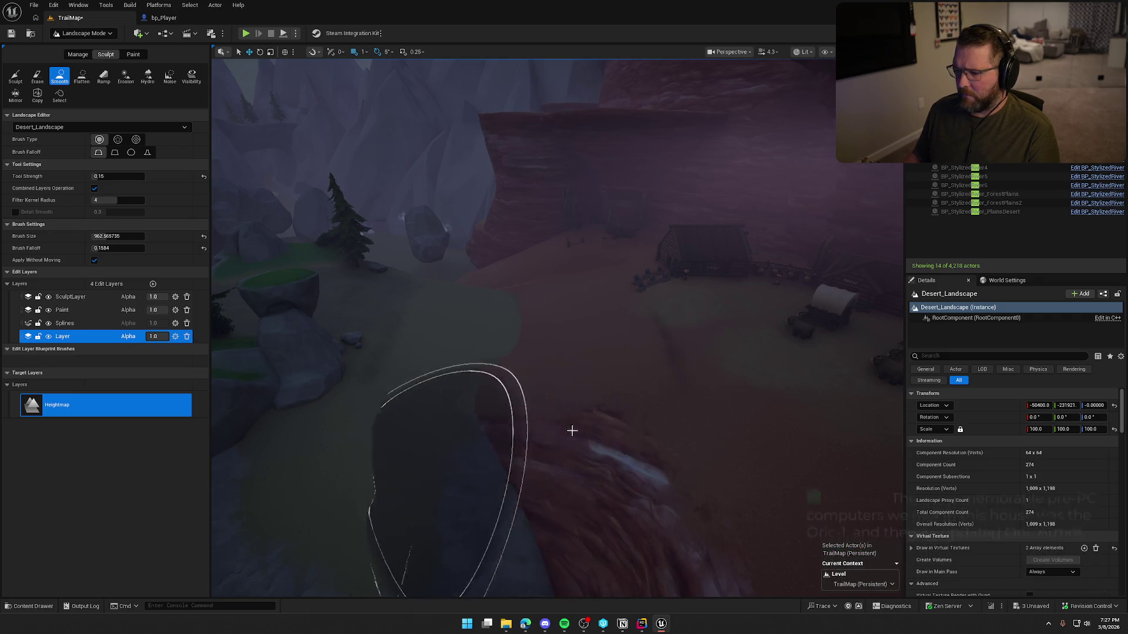
Smooth the remaining bank ridge, return to Selection Mode, and bring the beach into view.
mouse_move(556, 415)
mouse_down()
mouse_move(544, 418)
mouse_move(566, 428)
mouse_move(549, 461)
mouse_move(558, 474)
mouse_up()
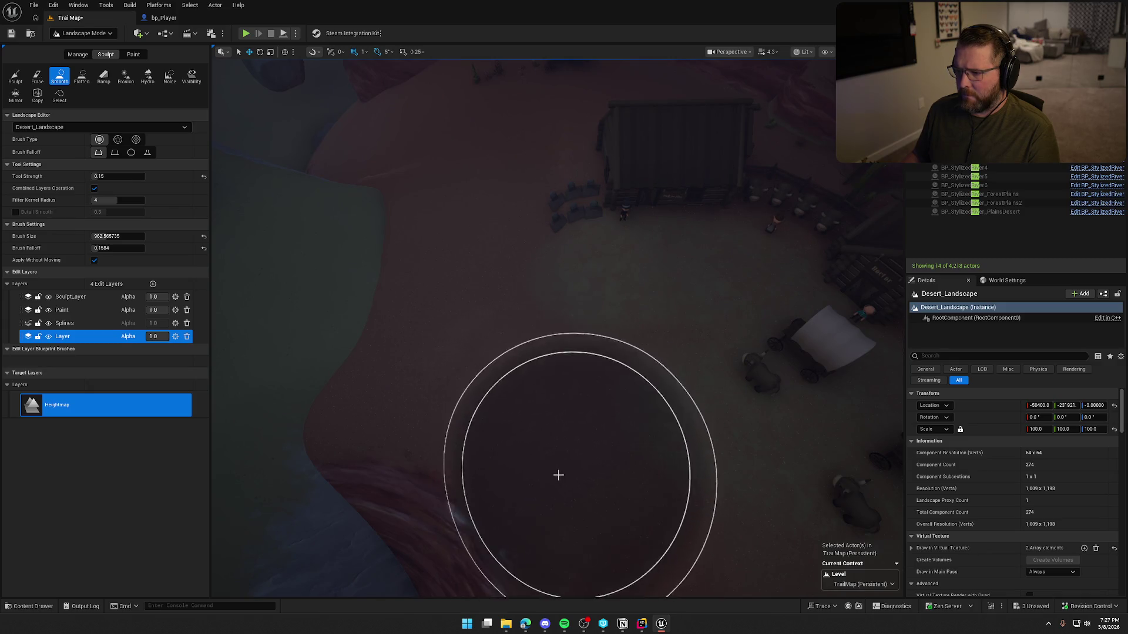
scroll(230, 95, down, 5)
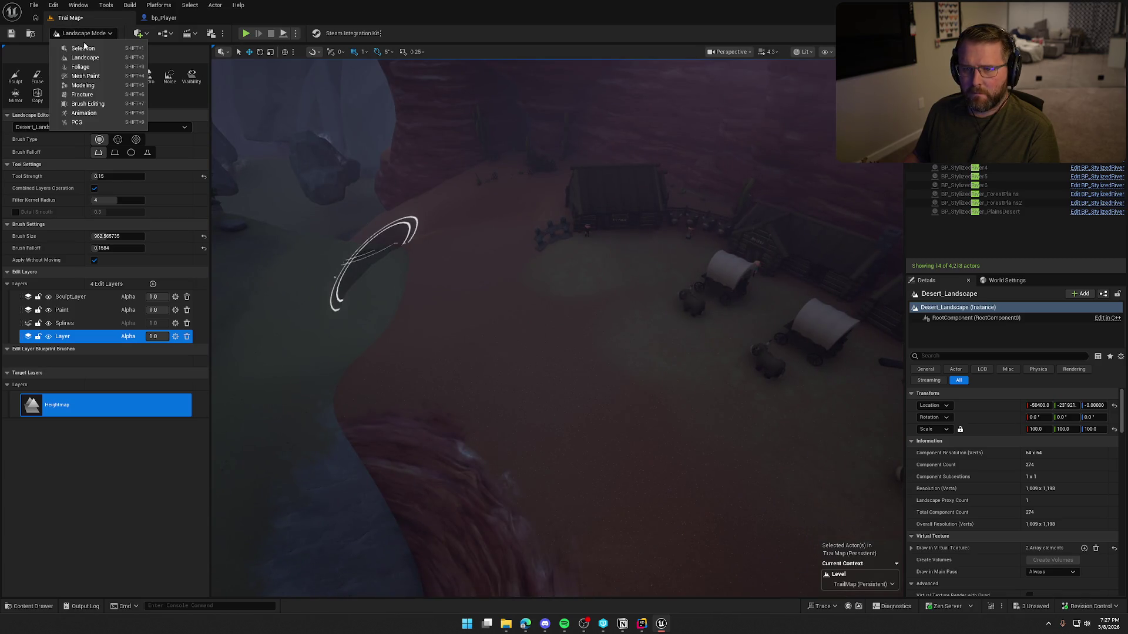
click(83, 48)
drag(447, 329, 410, 291)
mouse_move(450, 246)
mouse_down()
mouse_move(495, 131)
mouse_move(586, 429)
mouse_move(552, 420)
mouse_up()
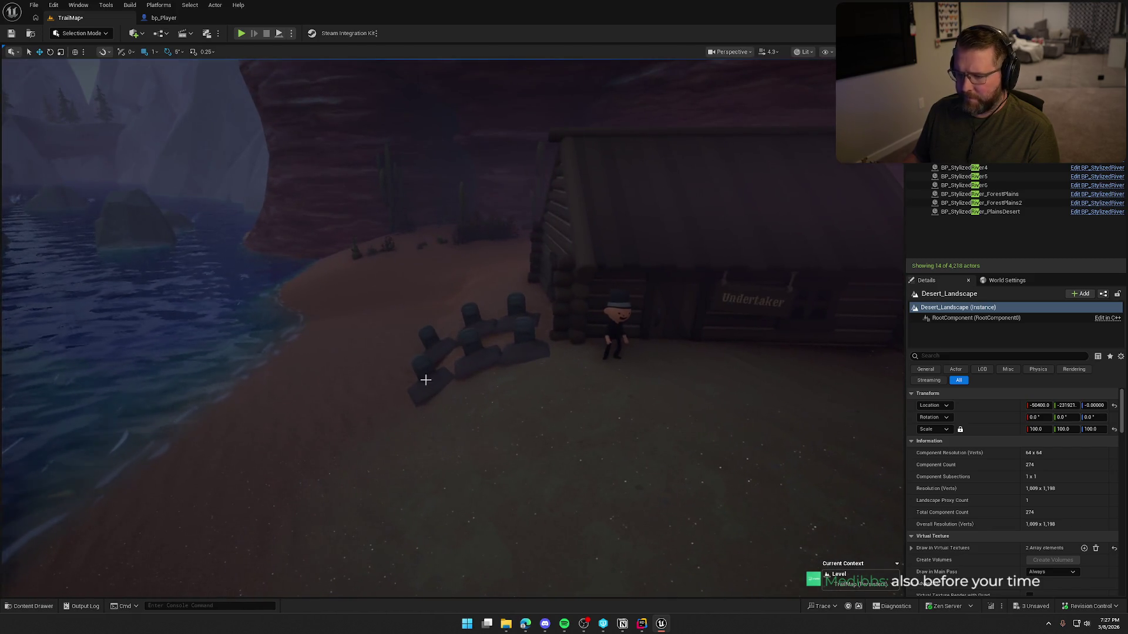
Select and deselect the gravestones beside the cabin to find the right one.
scroll(427, 381, up, 3)
click(430, 352)
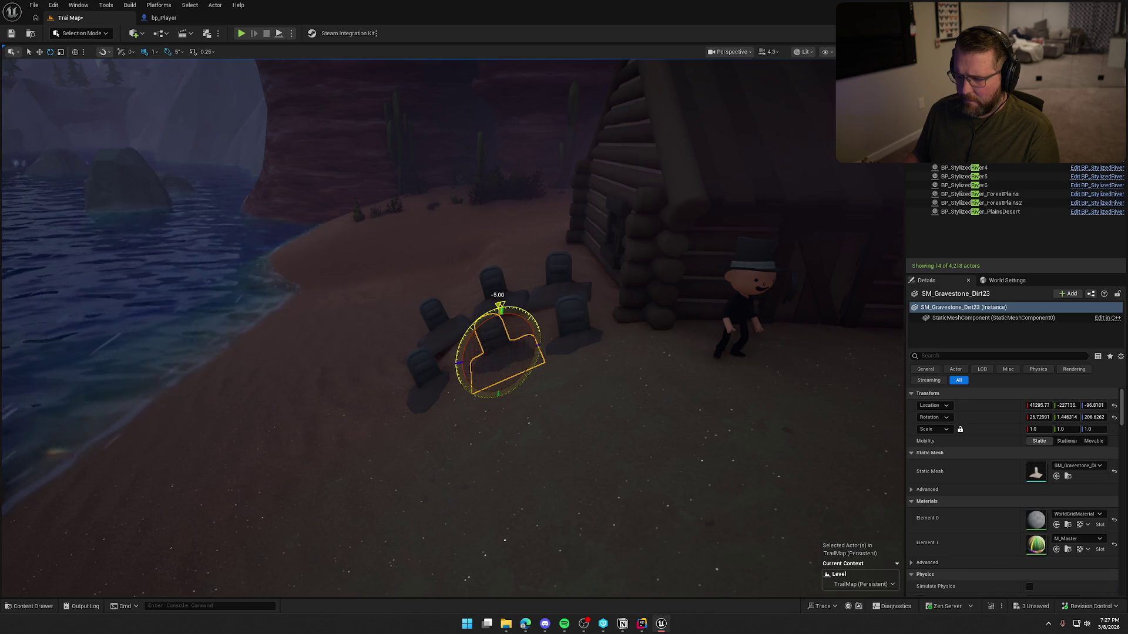
key(Escape)
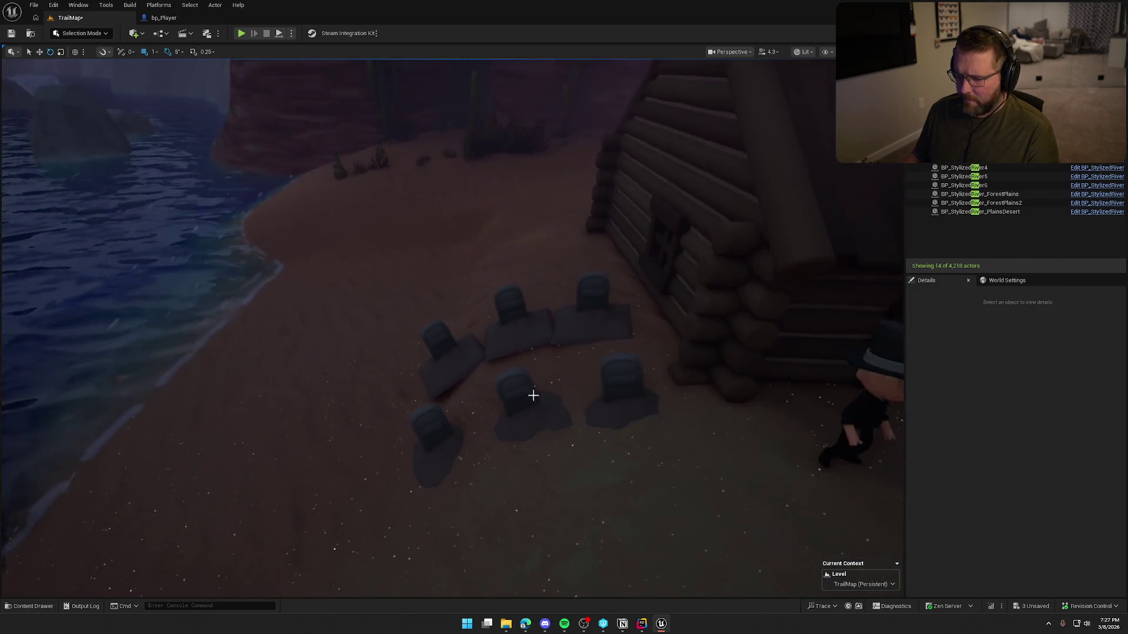
click(445, 336)
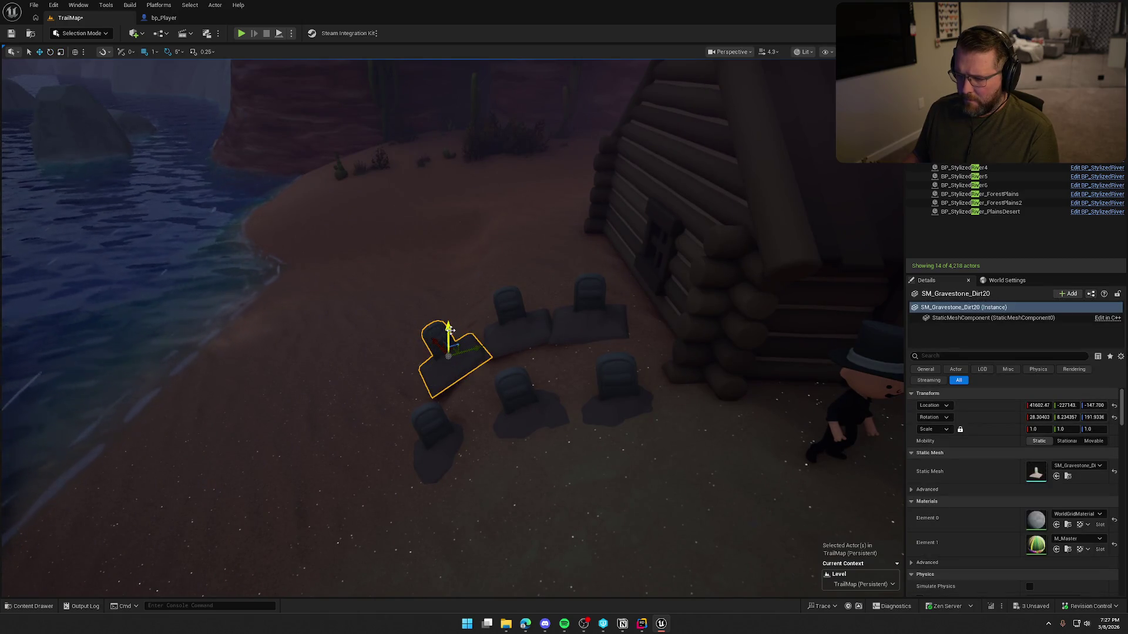
key(Escape)
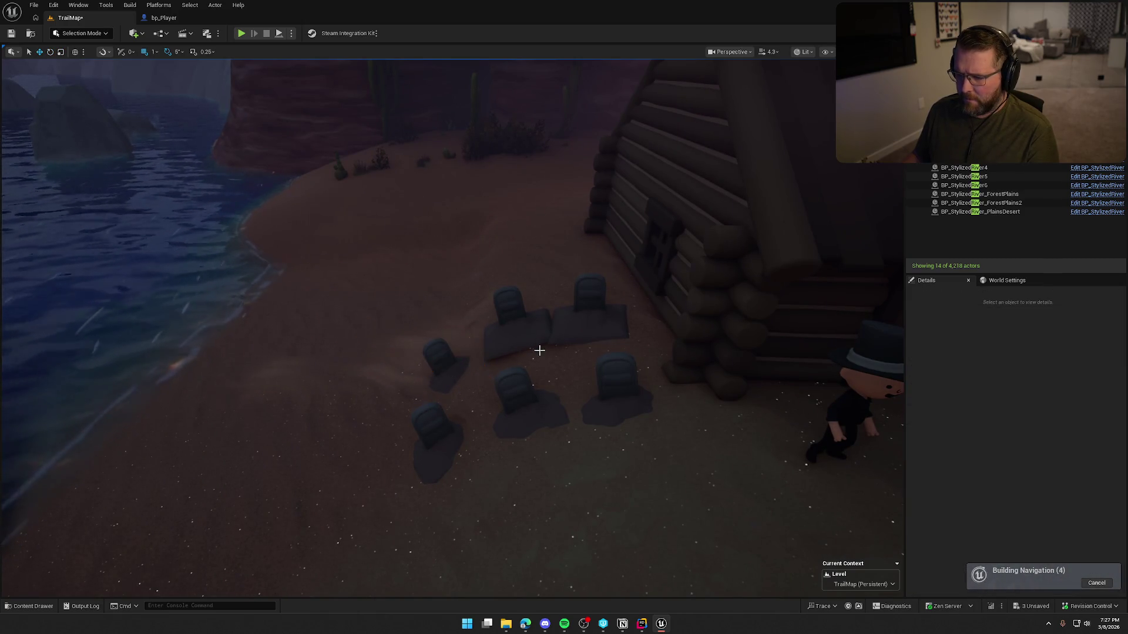
Tilt SM_Gravestone_Dirt21 to a slant, sink it slightly into the sand, and deselect it.
click(517, 315)
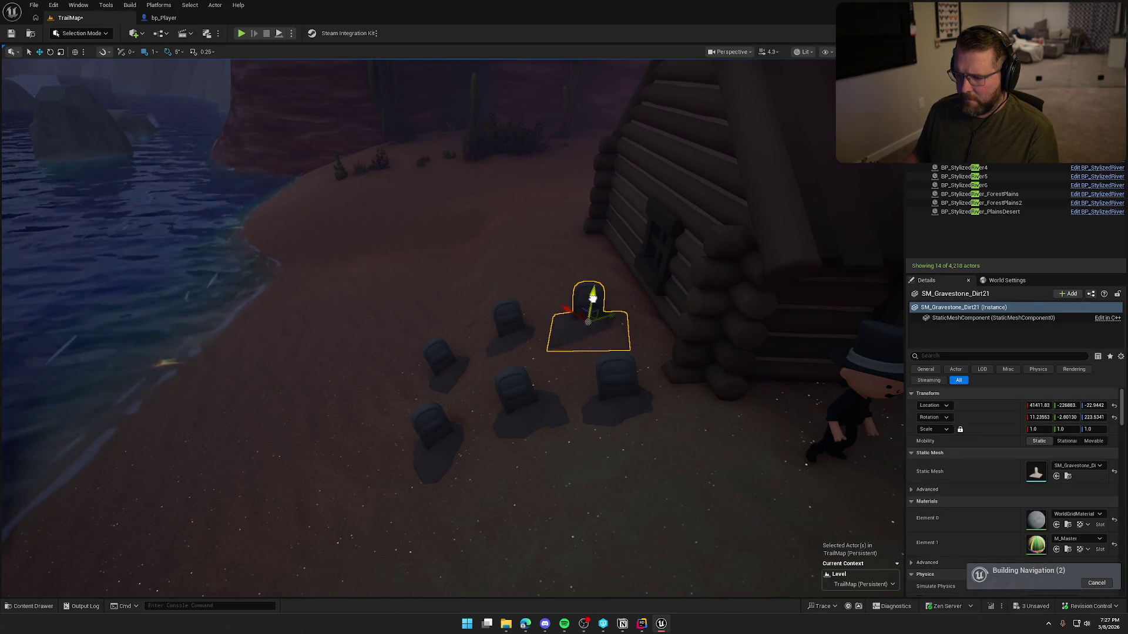
key(Escape)
click(590, 300)
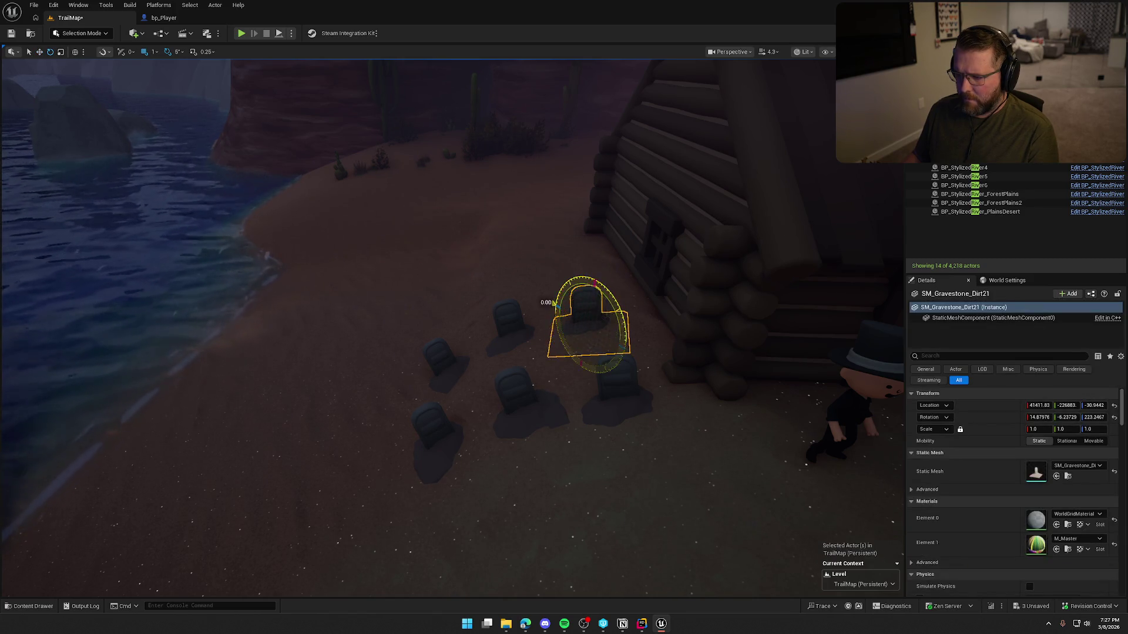
key(Escape)
mouse_move(693, 360)
mouse_down()
mouse_move(664, 458)
mouse_move(687, 364)
mouse_up()
drag(182, 77, 183, 70)
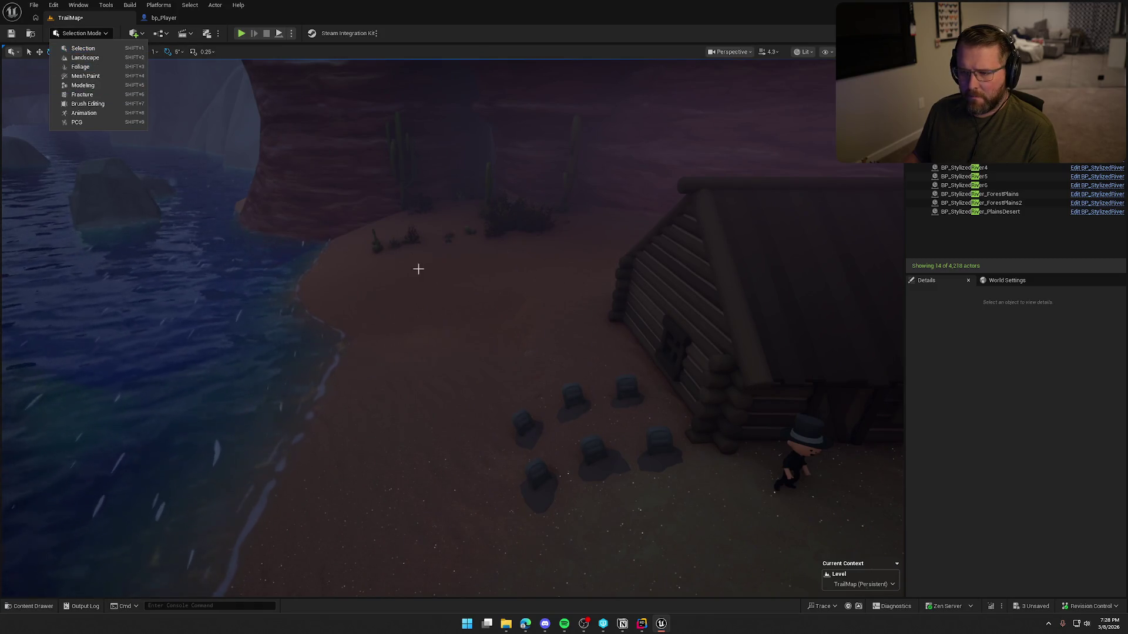
Select Desert_Landscape, enter Landscape mode, and move the view near the log house.
click(364, 233)
click(83, 34)
click(92, 59)
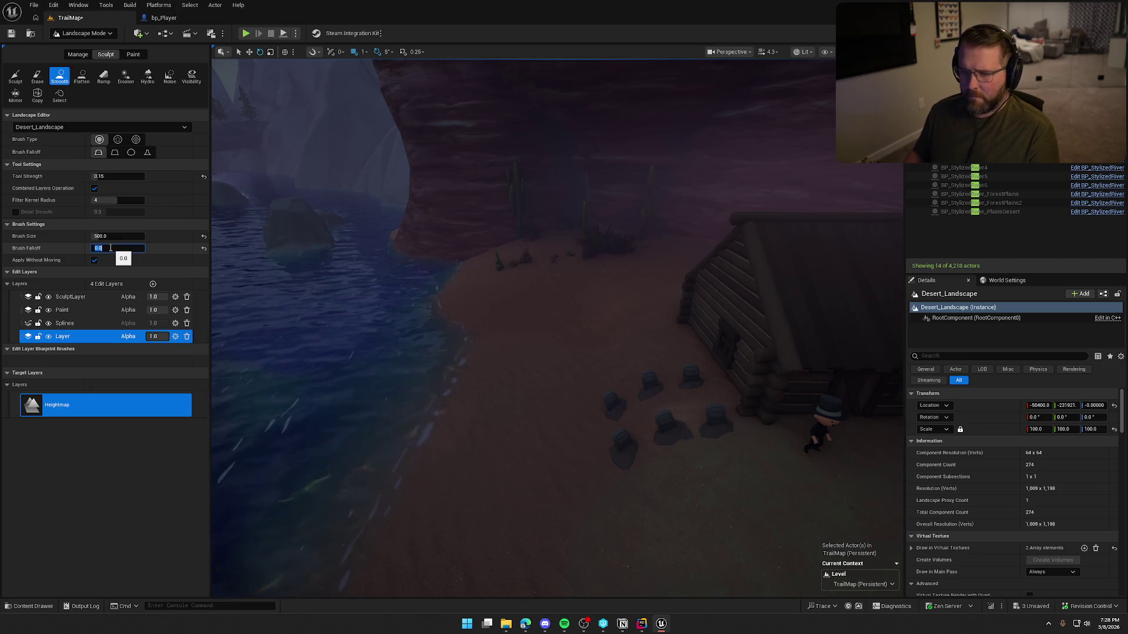
scroll(580, 335, up, 5)
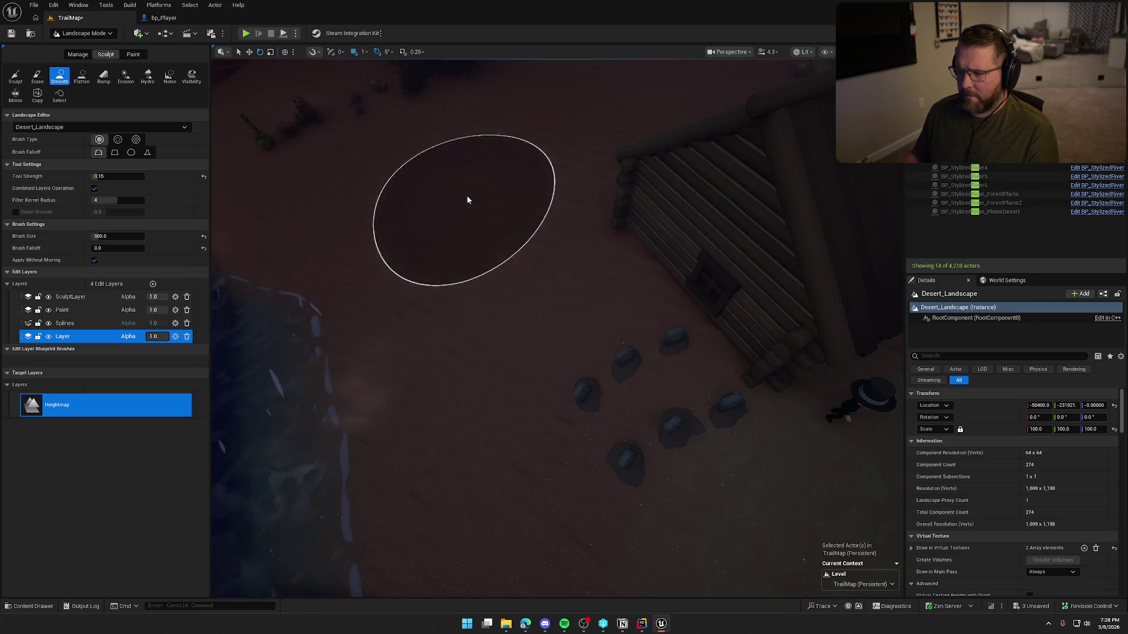
right_click(467, 198)
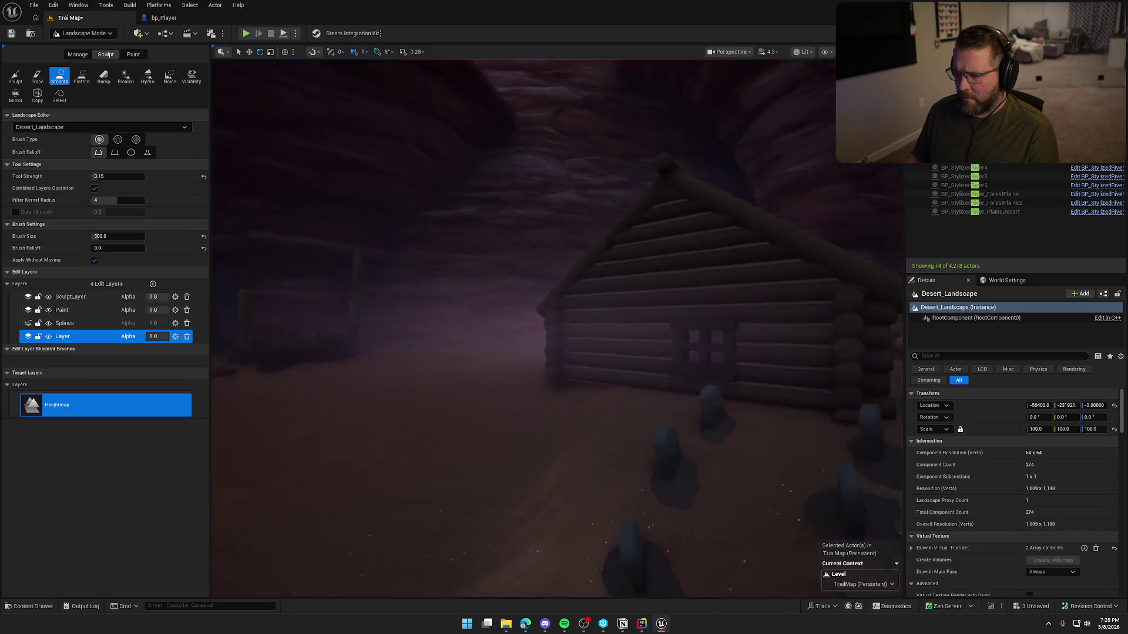
key(w)
Set the Smooth brush to size 200 with 0.0 falloff by the cabin's log-wall corner.
click(16, 77)
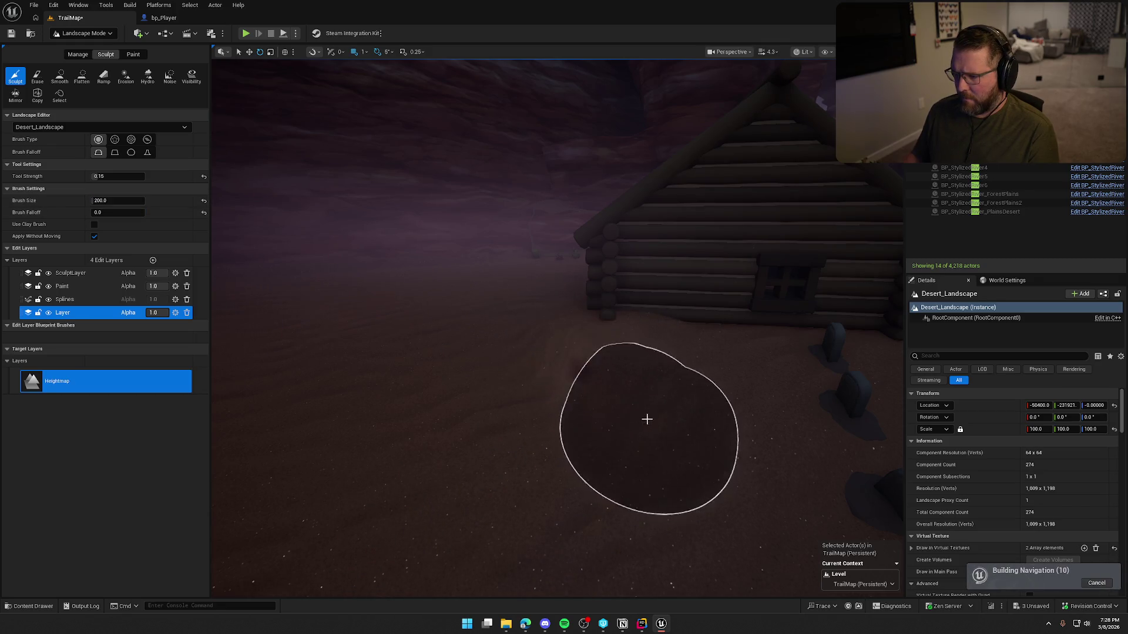
click(60, 78)
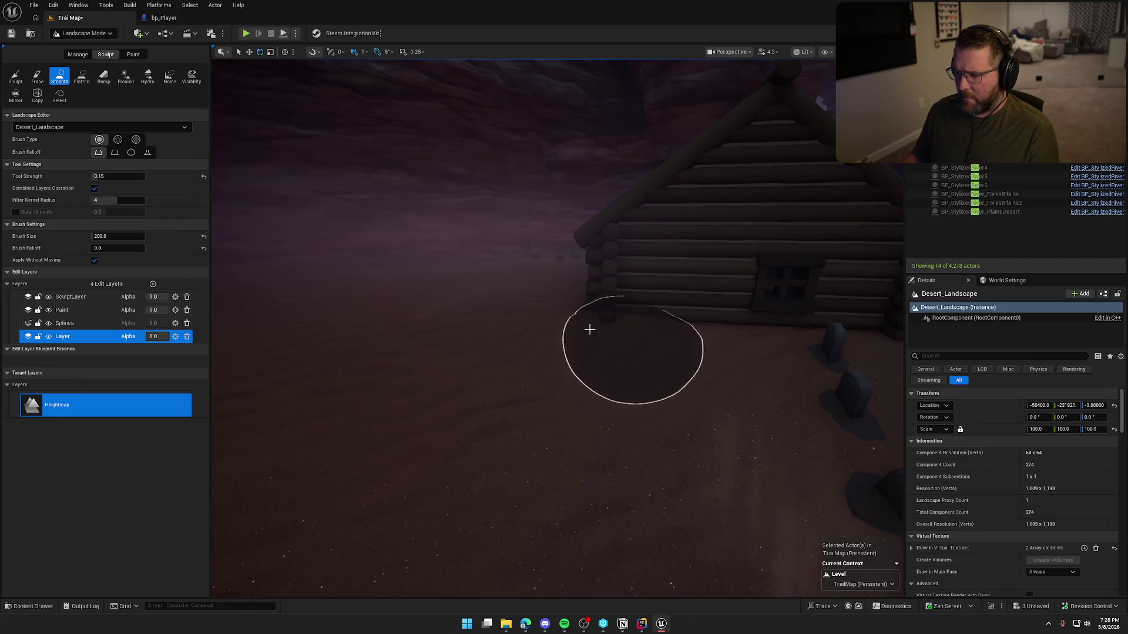
drag(554, 314, 720, 301)
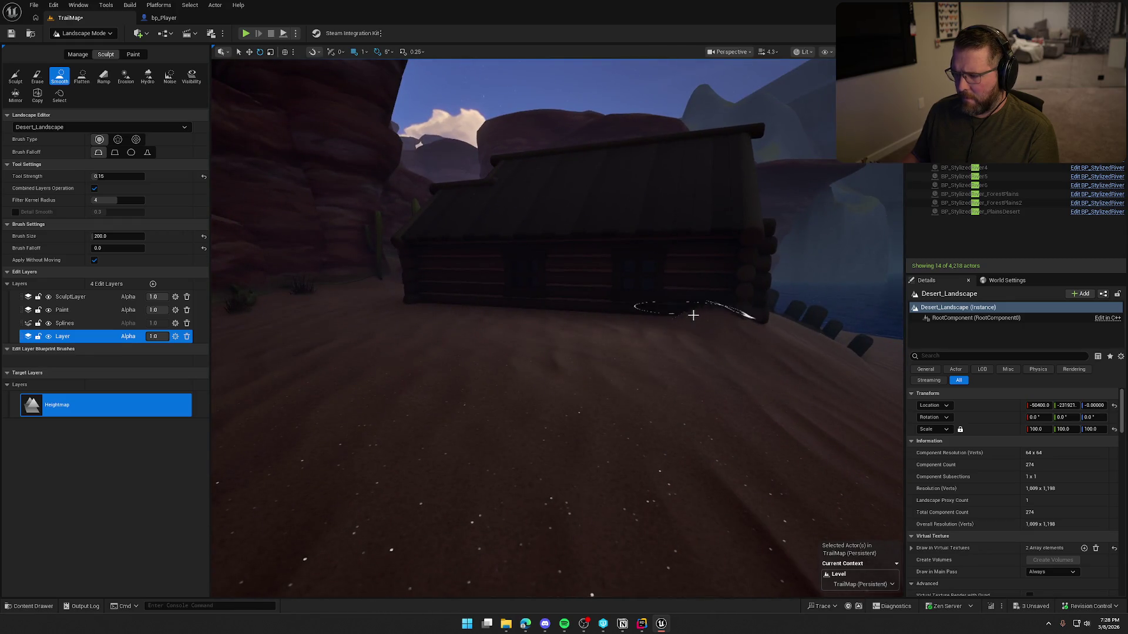
mouse_move(672, 438)
mouse_down()
mouse_move(552, 420)
mouse_move(529, 387)
mouse_move(280, 185)
mouse_up()
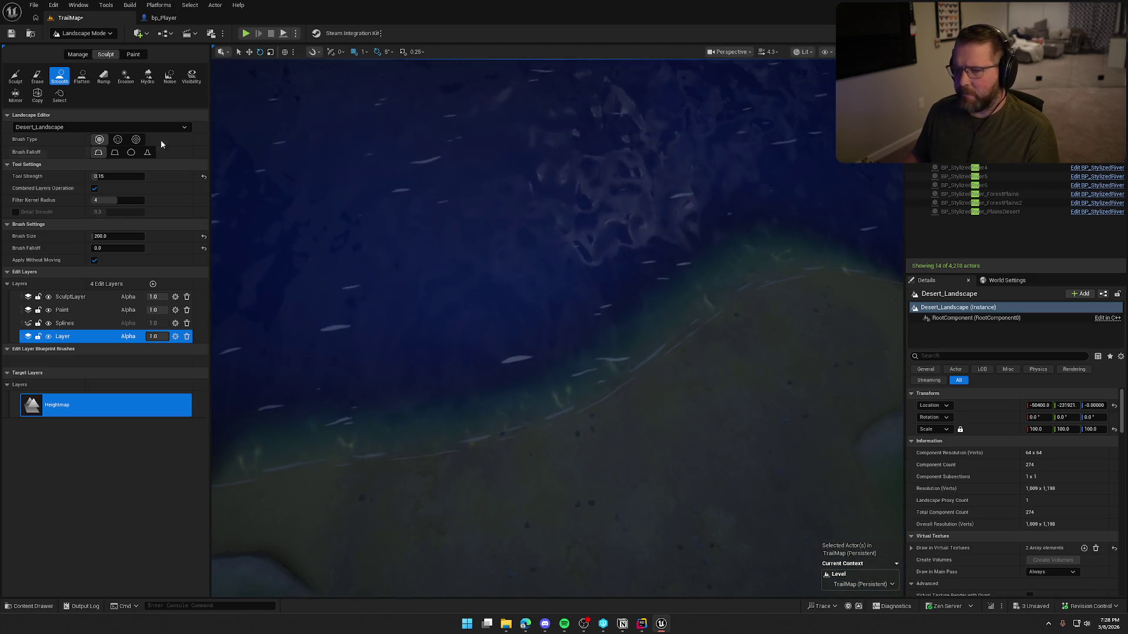
click(75, 34)
Return to Selection Mode, select the mountain Landscape, and re-enter Landscape Mode.
click(82, 48)
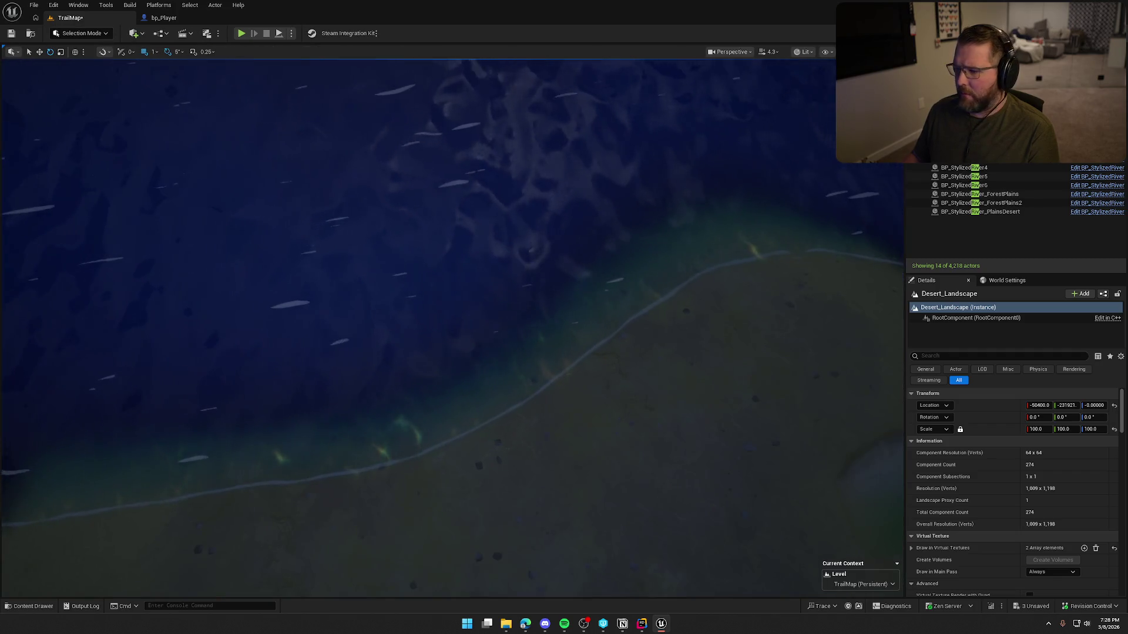
click(82, 33)
click(82, 48)
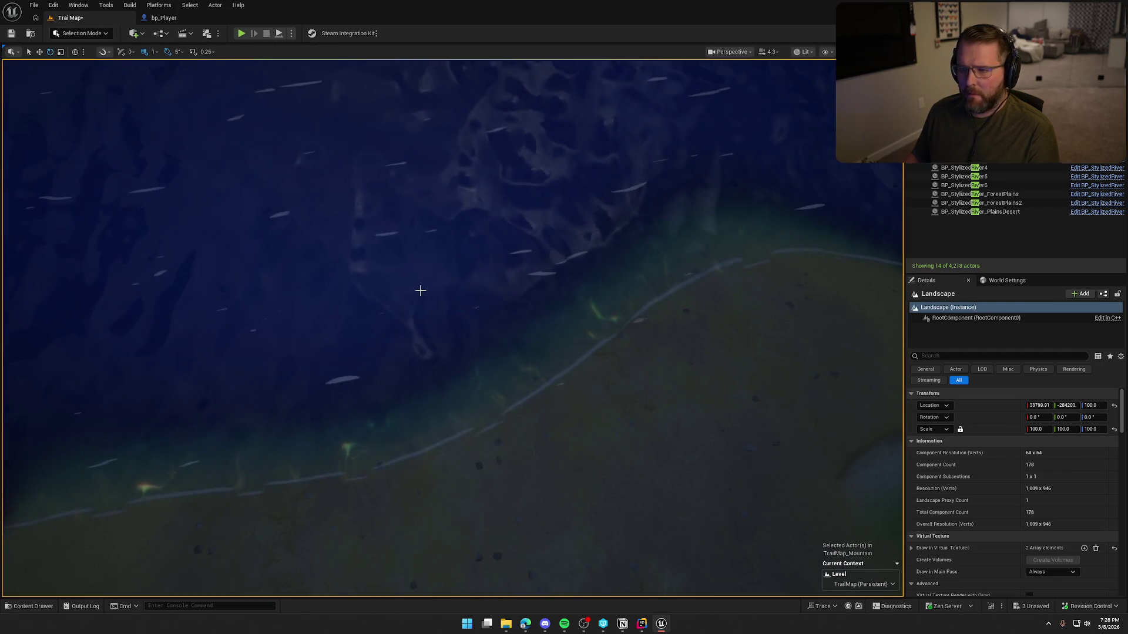
click(420, 289)
click(660, 384)
click(82, 33)
key(Escape)
key(shift+2)
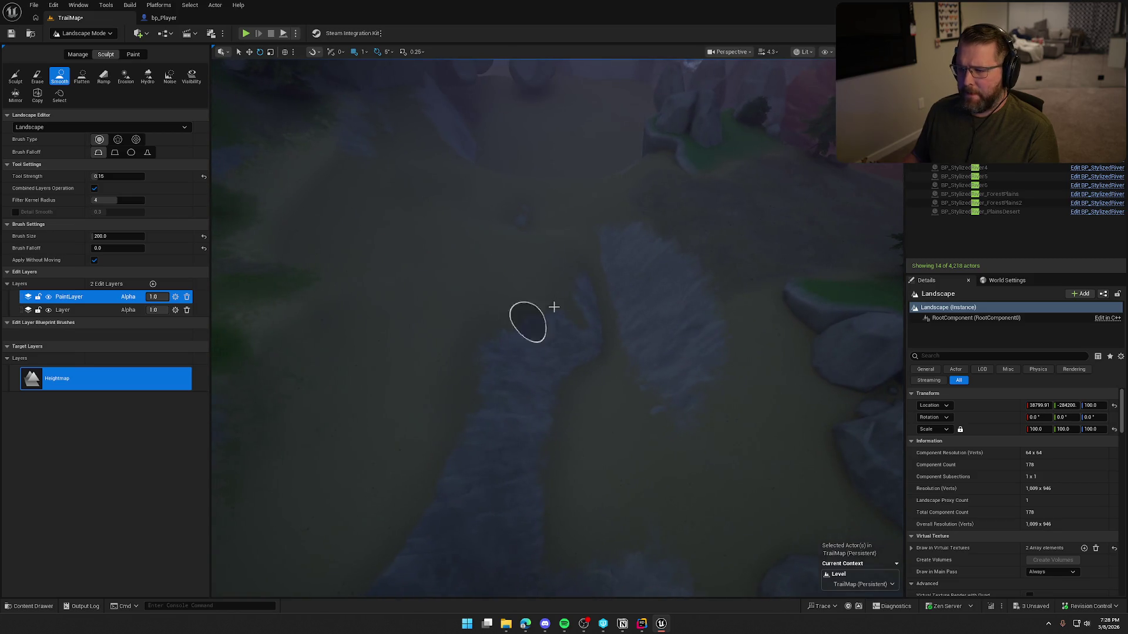
Add ramps across the stream groove, then switch to the Smooth brush.
click(103, 76)
mouse_move(632, 246)
mouse_down()
mouse_move(537, 261)
mouse_move(534, 272)
mouse_up()
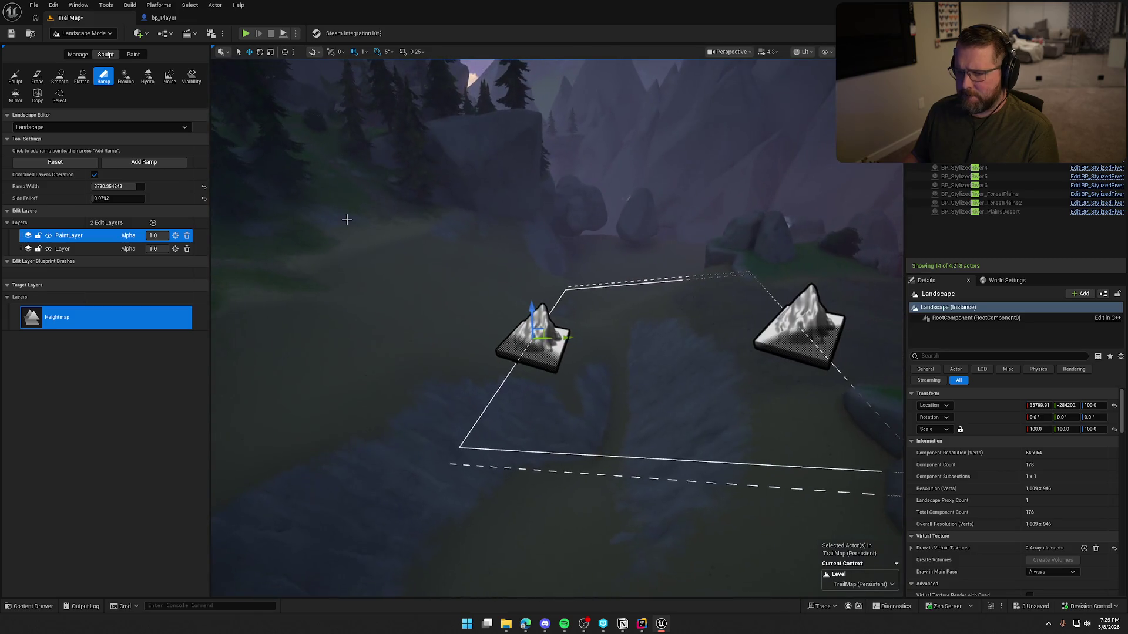
click(160, 162)
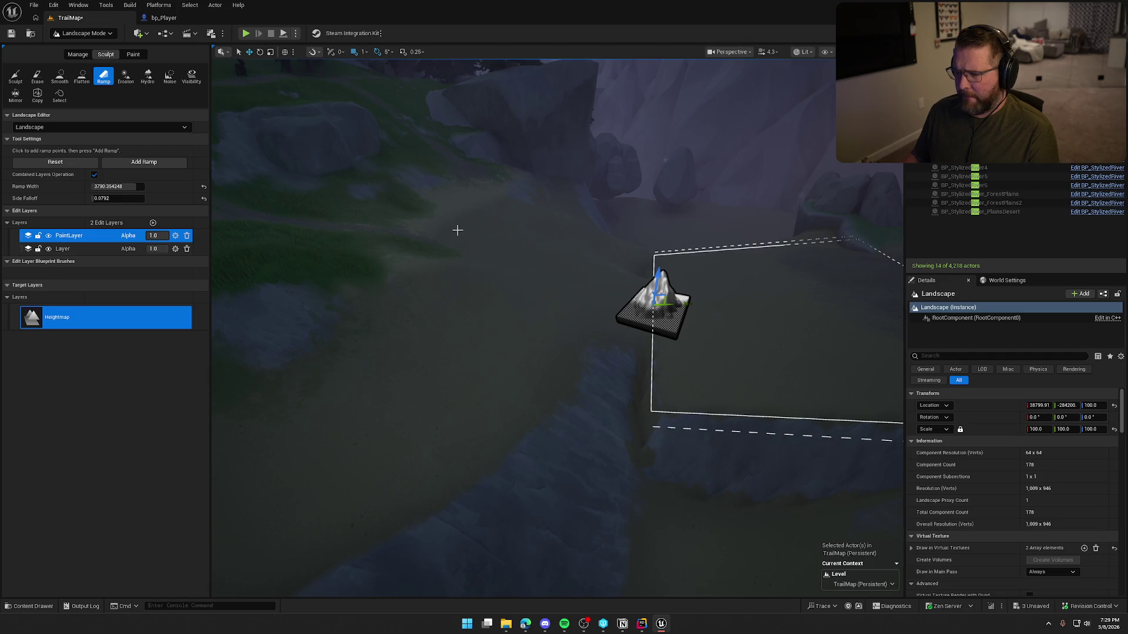
drag(658, 297, 642, 298)
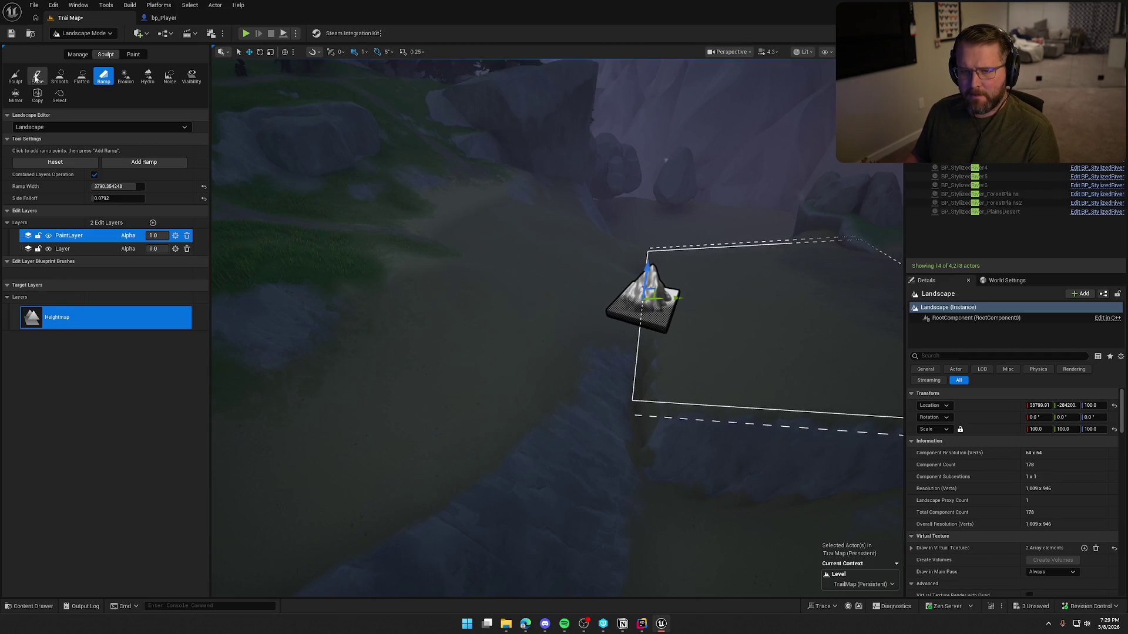
key(Return)
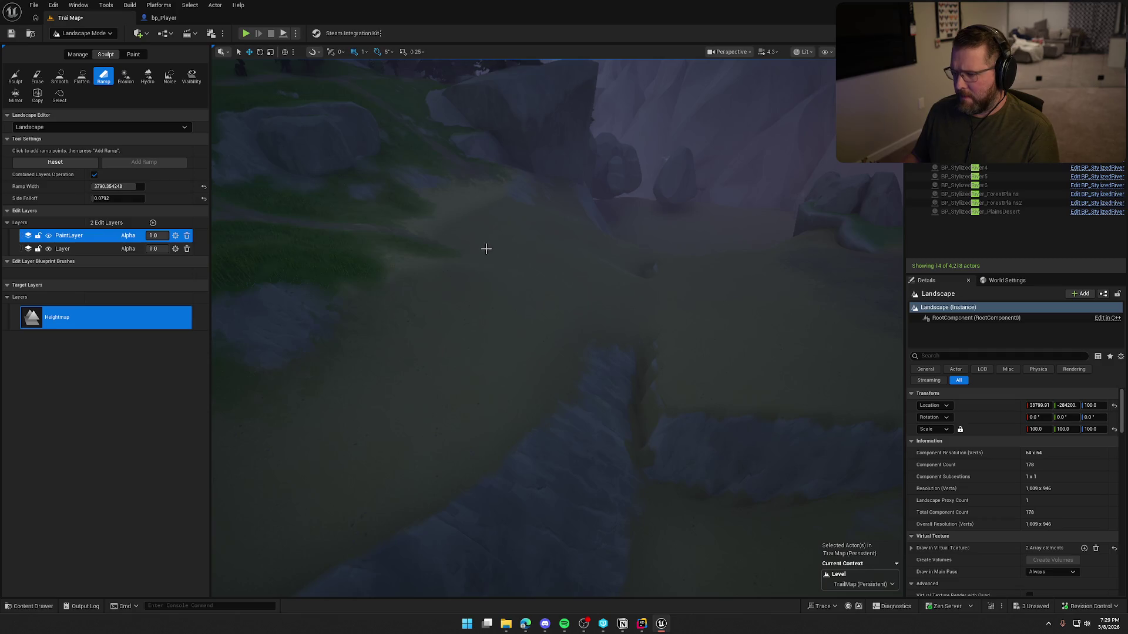
drag(653, 309, 694, 308)
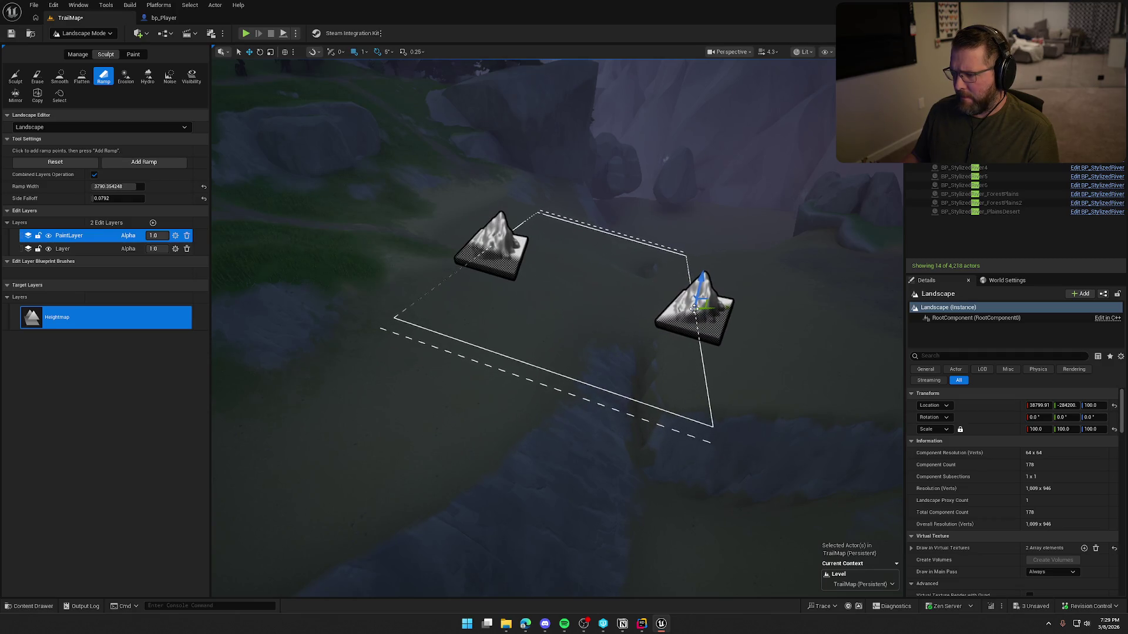
scroll(770, 348, down, 5)
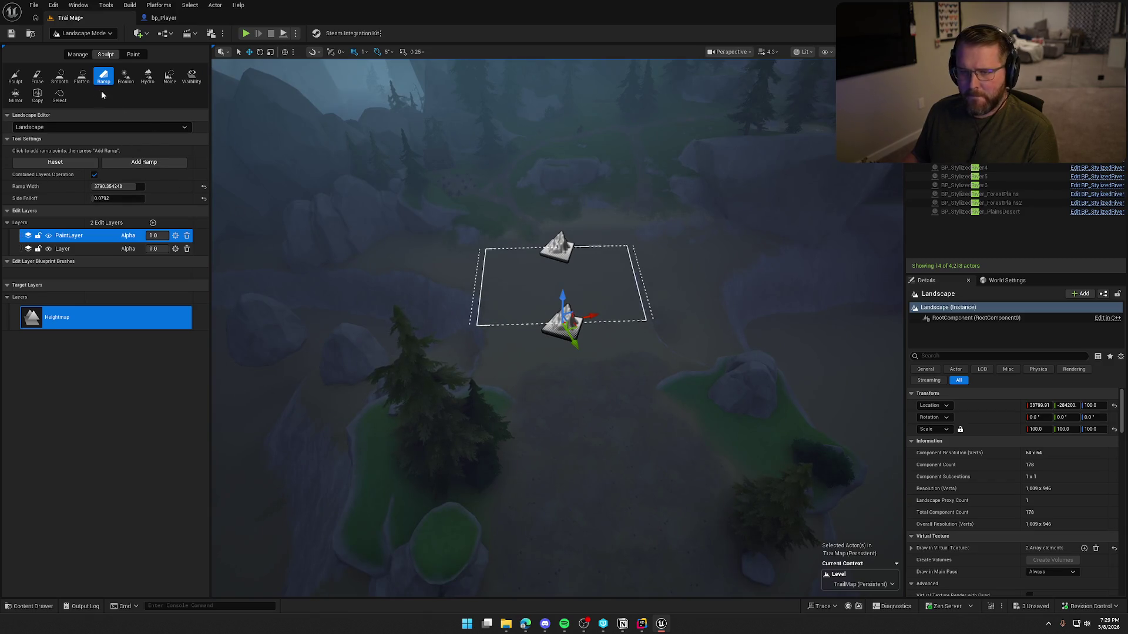
click(60, 77)
scroll(396, 233, up, 10)
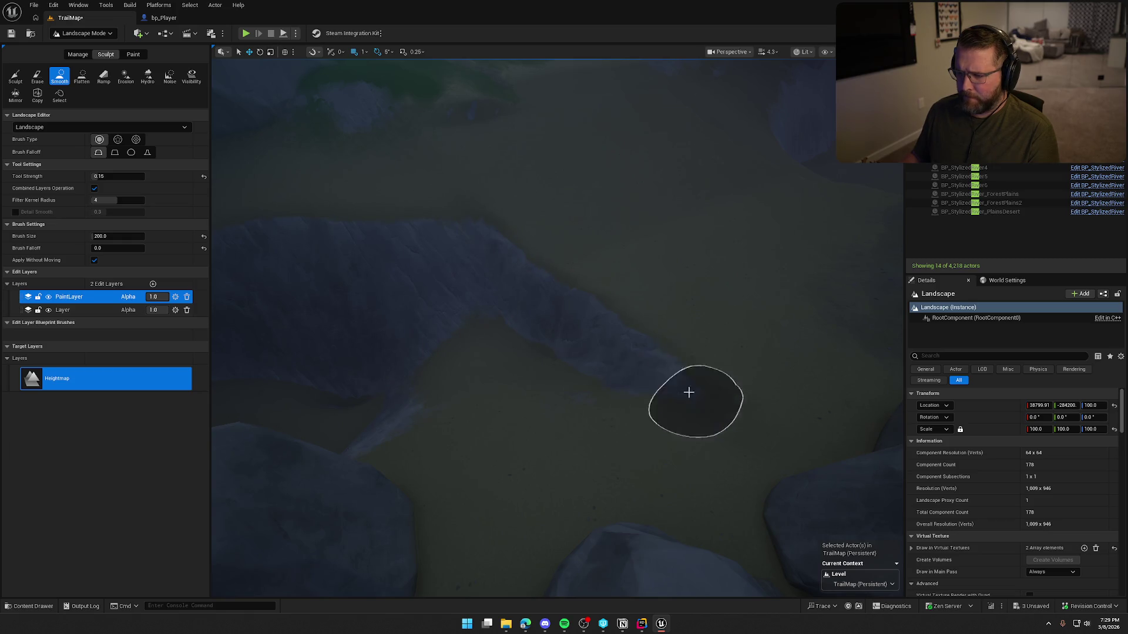
Smooth out the stream groove and nearby ground with a size-662 Smooth brush.
drag(459, 444, 538, 356)
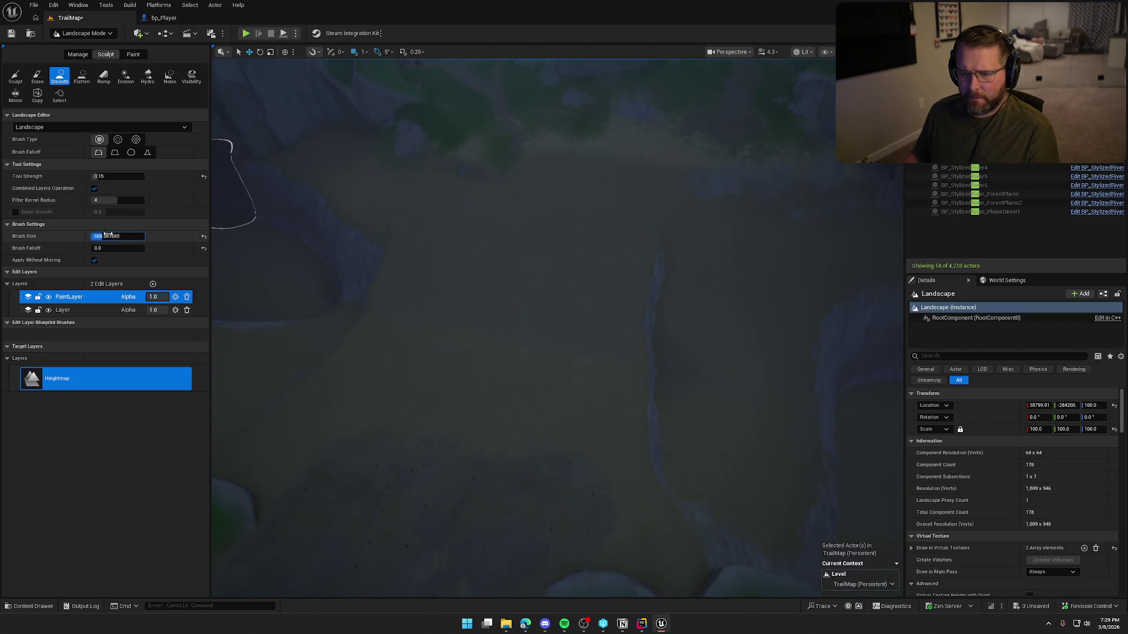
drag(103, 236, 101, 236)
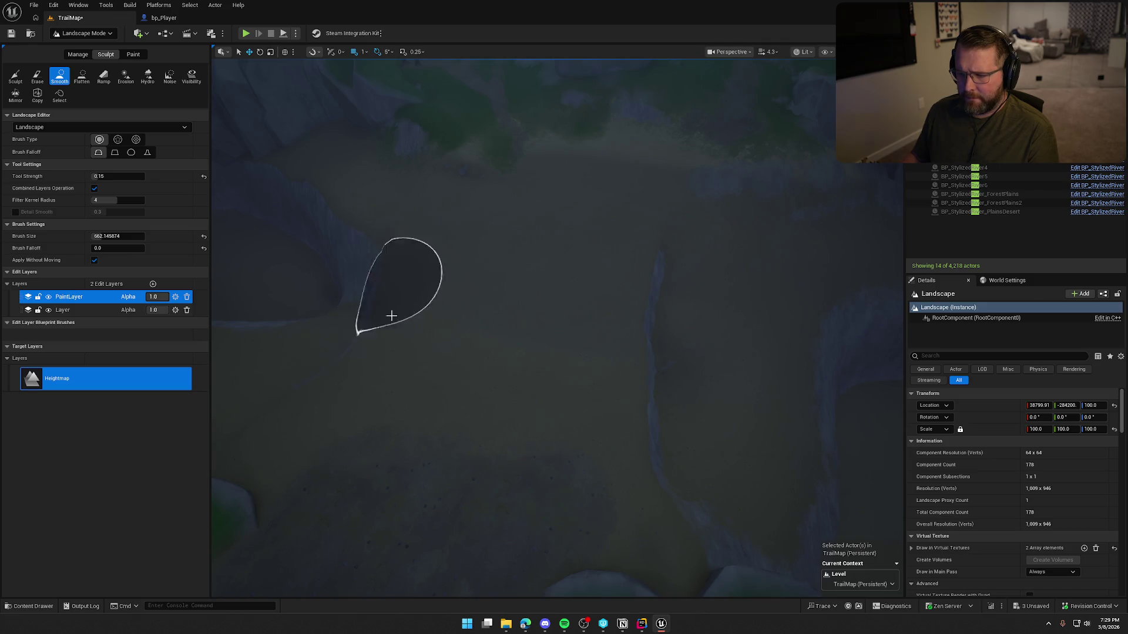
mouse_move(636, 322)
mouse_down()
mouse_move(672, 396)
mouse_move(637, 288)
mouse_move(649, 320)
mouse_move(640, 429)
mouse_move(692, 484)
mouse_up()
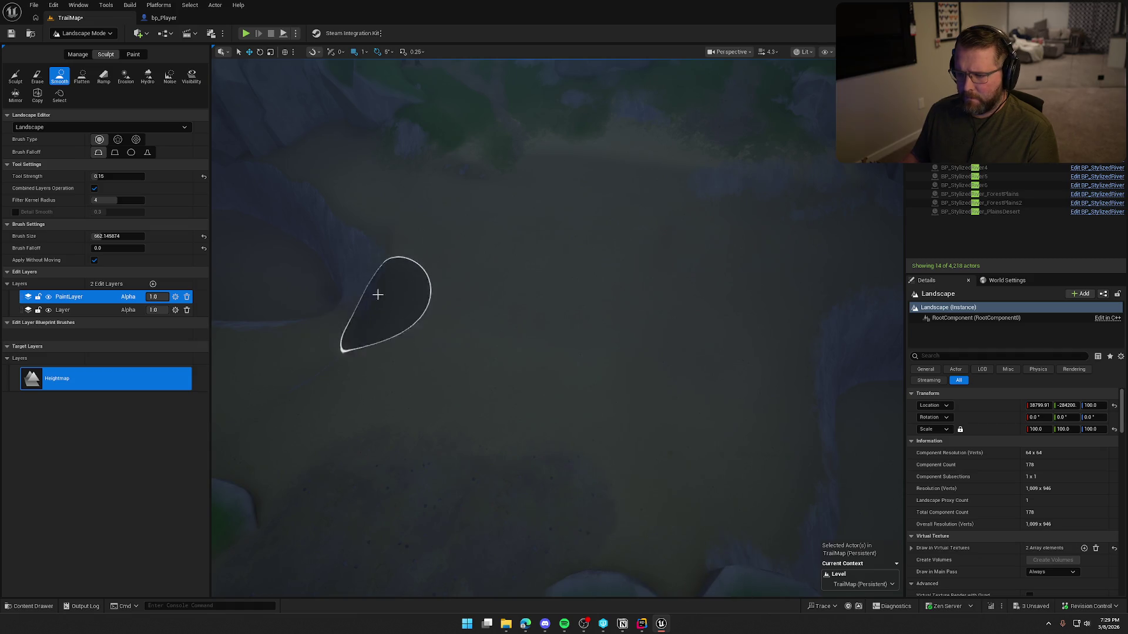
drag(521, 370, 521, 370)
Look over the rocks and cliffs, then switch back to Selection Mode.
drag(600, 311, 600, 311)
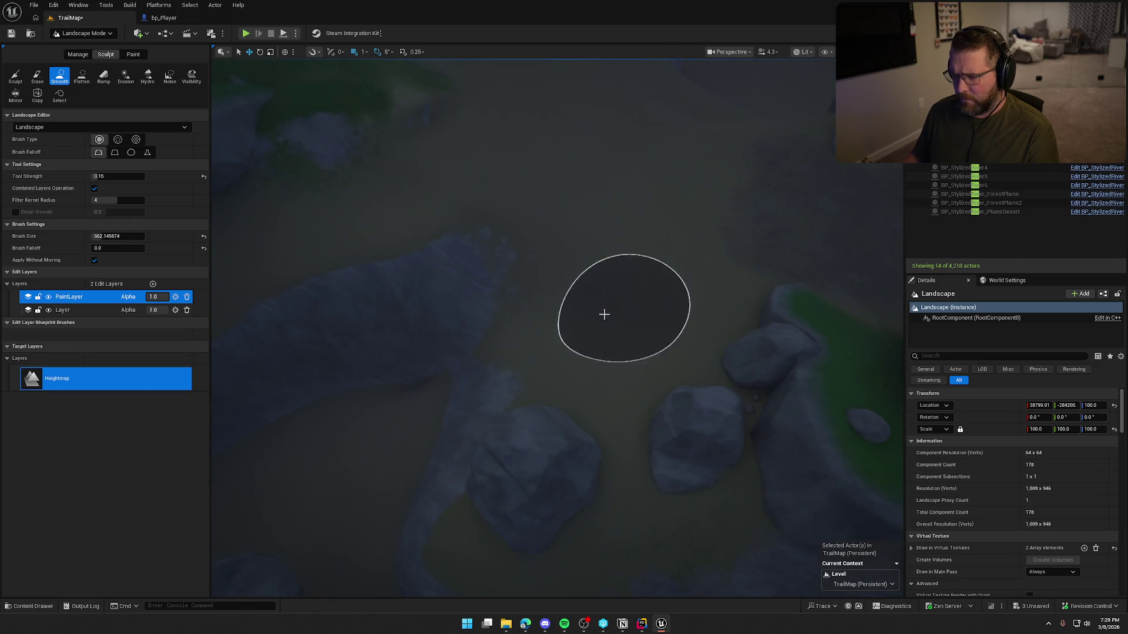
drag(531, 300, 470, 215)
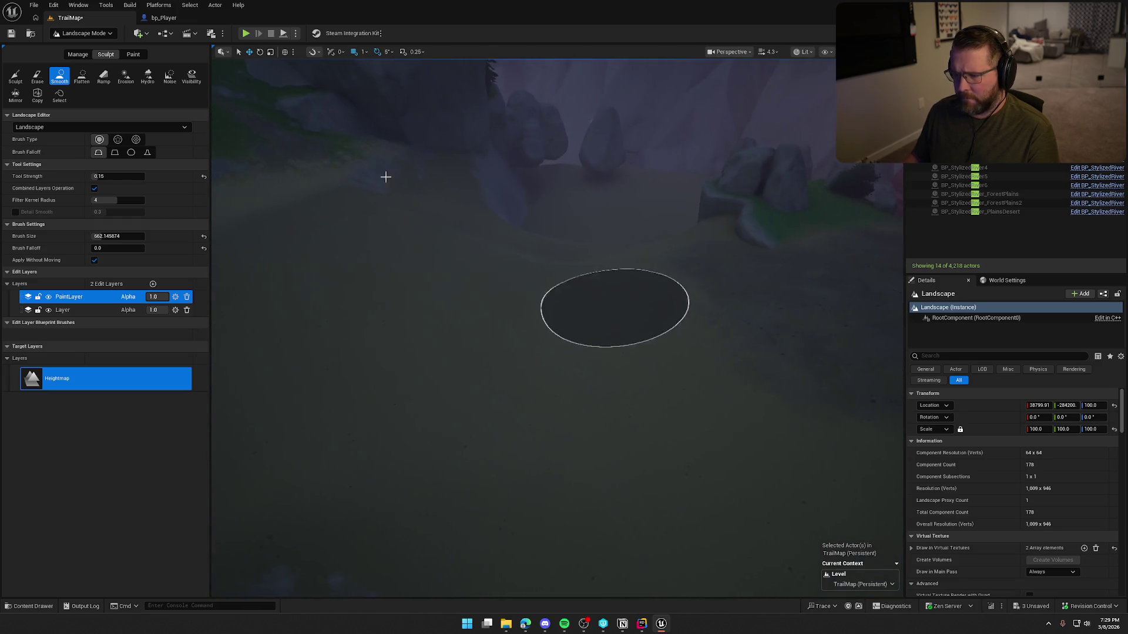
click(78, 34)
click(92, 52)
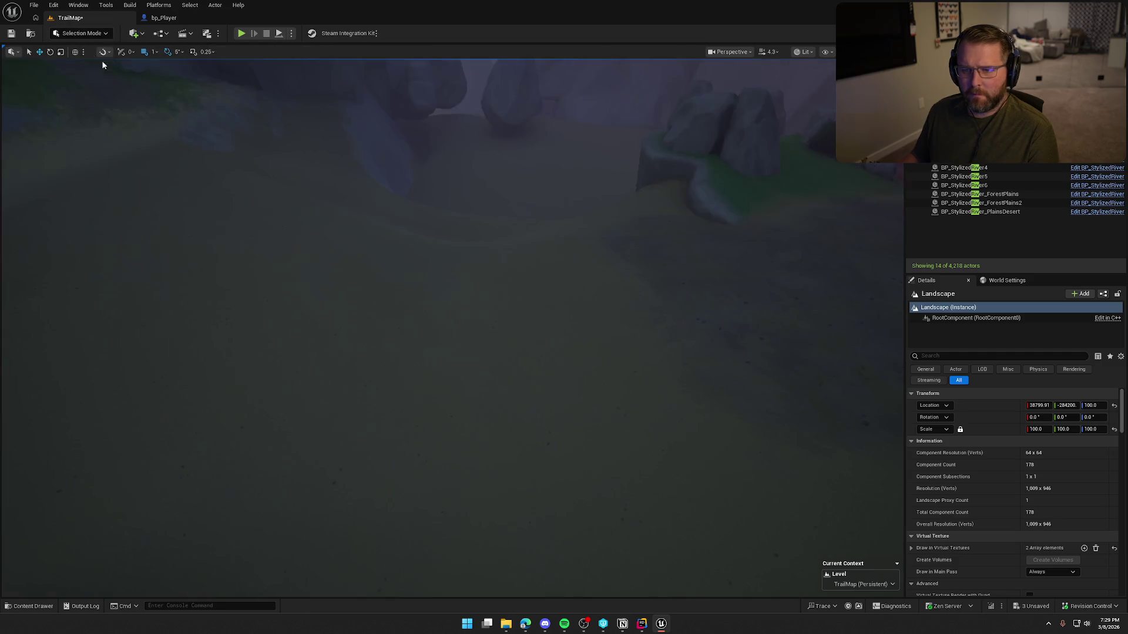
Select BP_StylizedRiver3 in the Outliner and focus the viewport on the river.
click(910, 163)
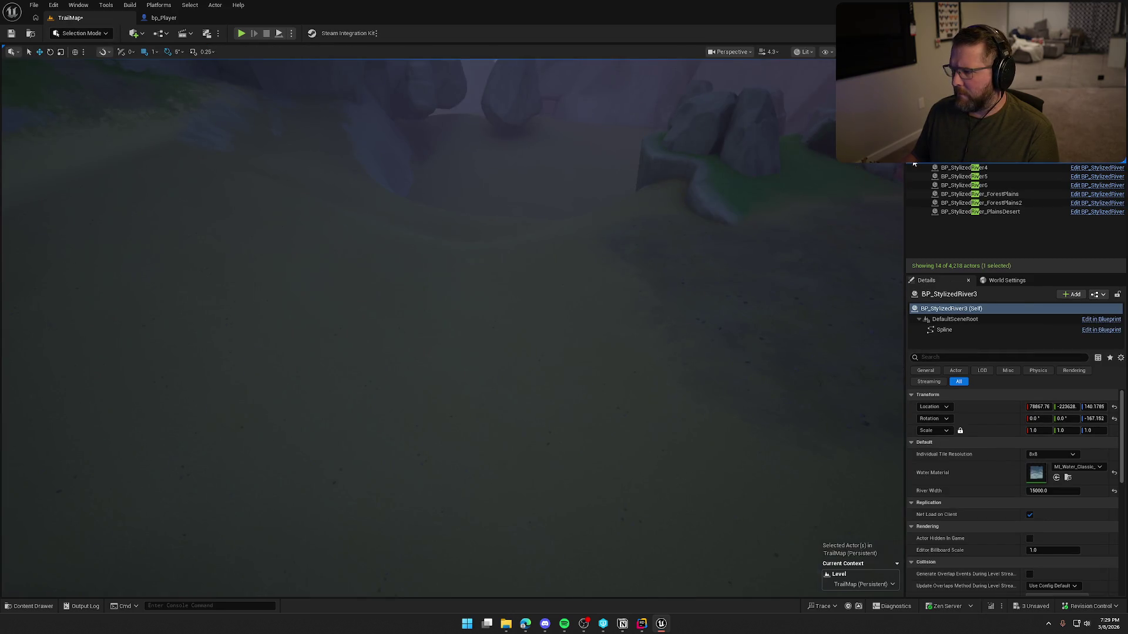
double_click(915, 164)
key(Escape)
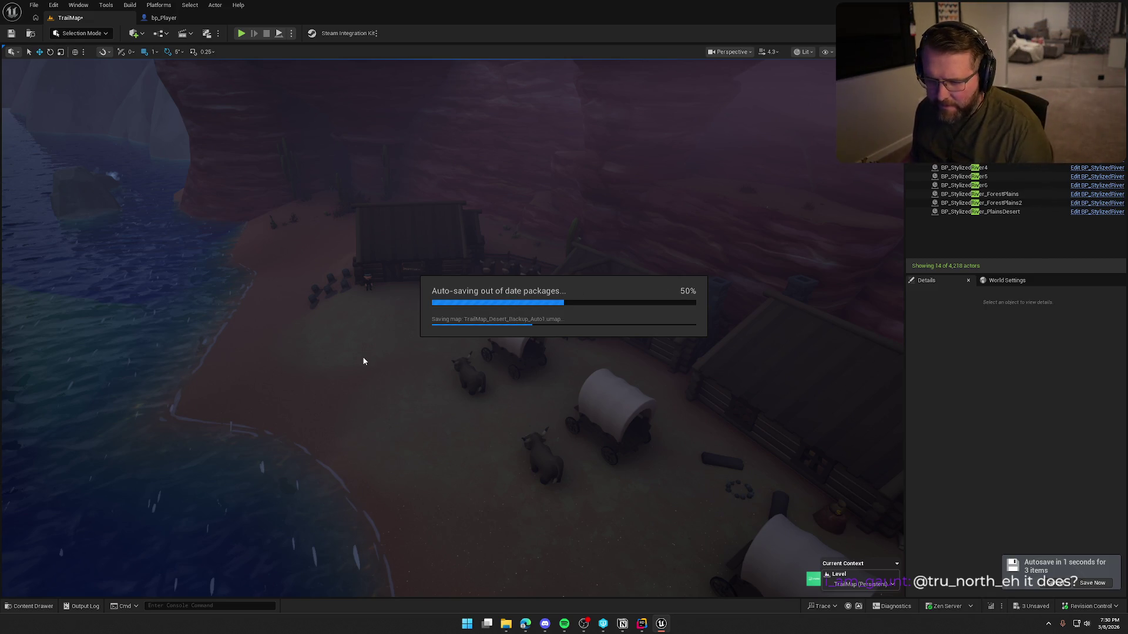
Select the Desert_Landscape terrain and switch to Landscape Mode.
click(229, 217)
click(83, 33)
click(80, 60)
Smooth the shoreline where sand meets water, then return to Selection Mode.
scroll(517, 352, up, 10)
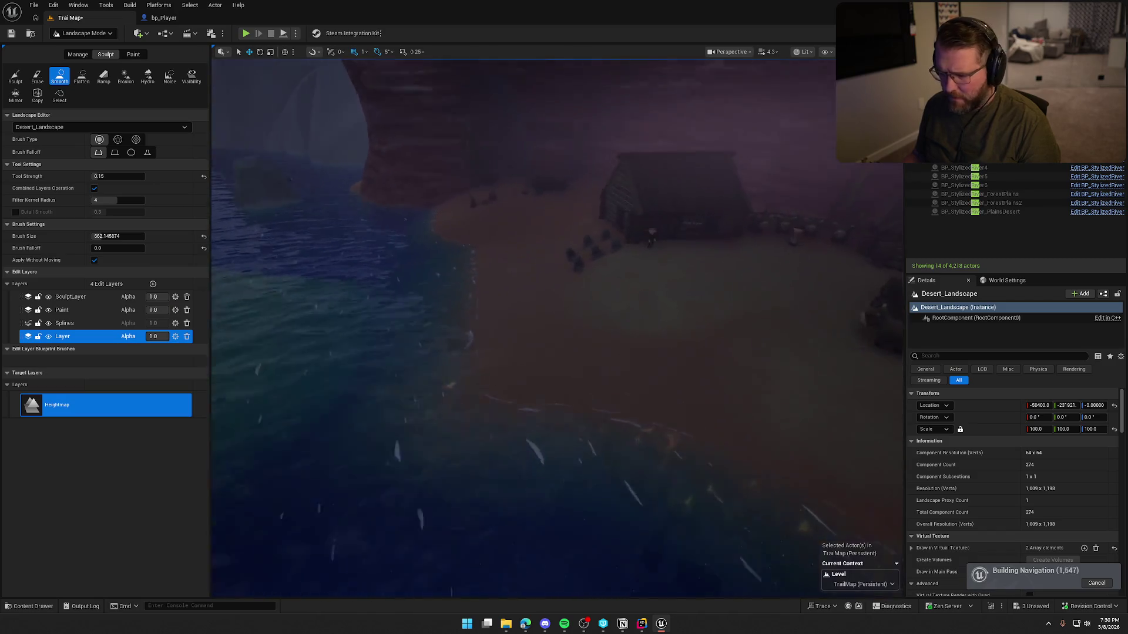
mouse_move(518, 308)
mouse_down()
mouse_move(458, 262)
mouse_move(559, 305)
mouse_move(460, 237)
mouse_move(630, 390)
mouse_up()
scroll(529, 335, down, 10)
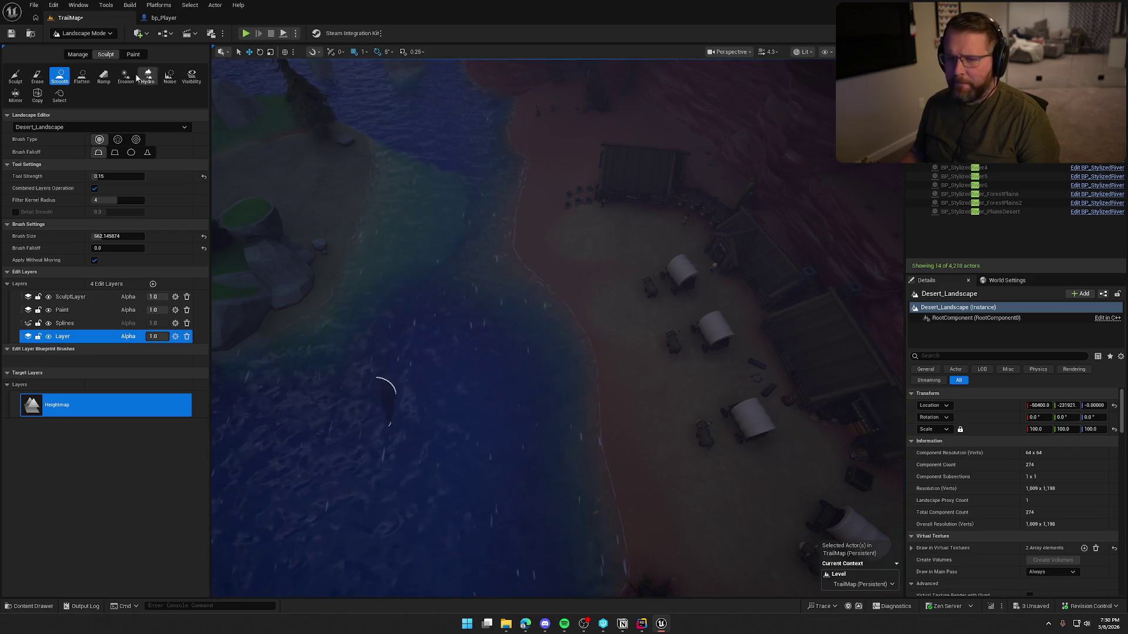
click(83, 33)
click(75, 42)
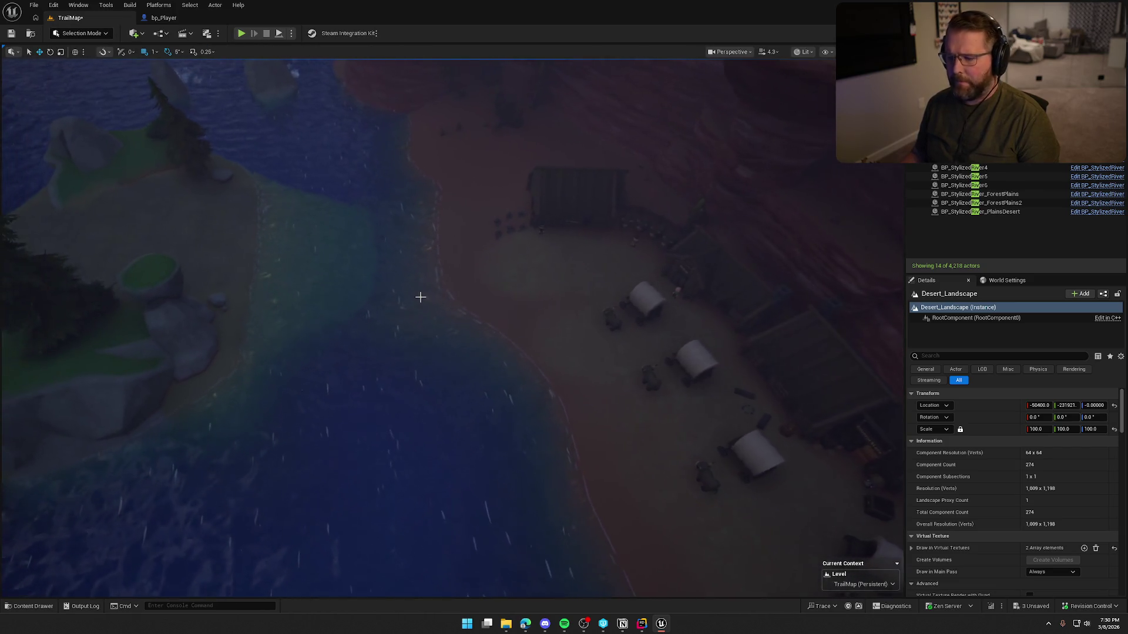
Save the TrailMap level, view the wagon camp and river bank, and start Play in Editor.
key(ctrl+s)
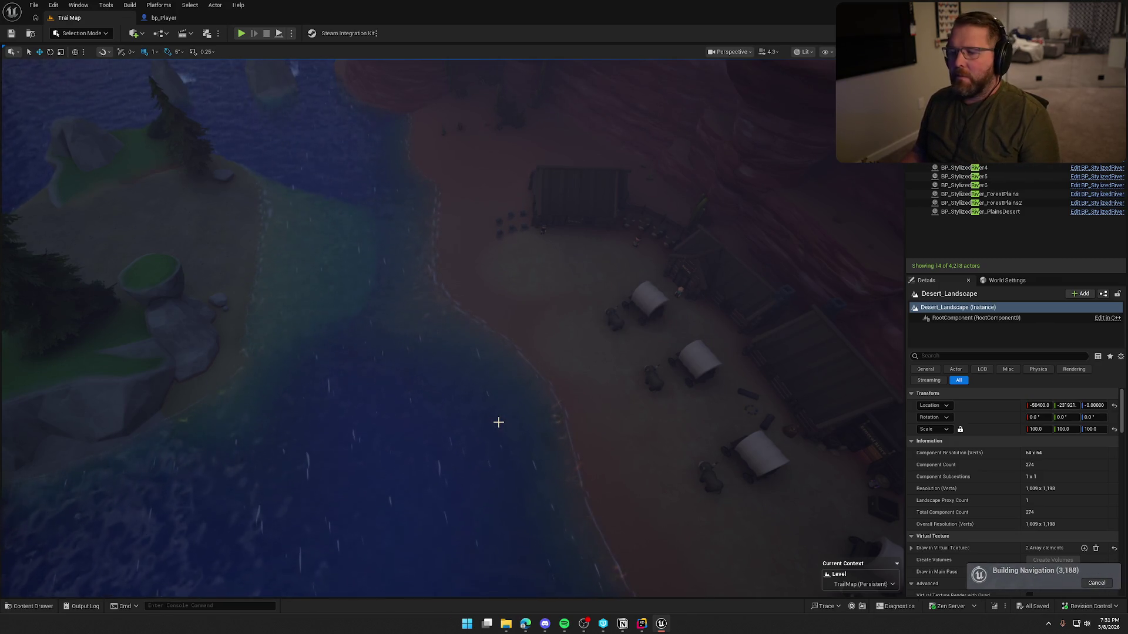
mouse_move(487, 419)
mouse_down()
mouse_move(448, 410)
mouse_move(439, 376)
mouse_move(483, 413)
mouse_up()
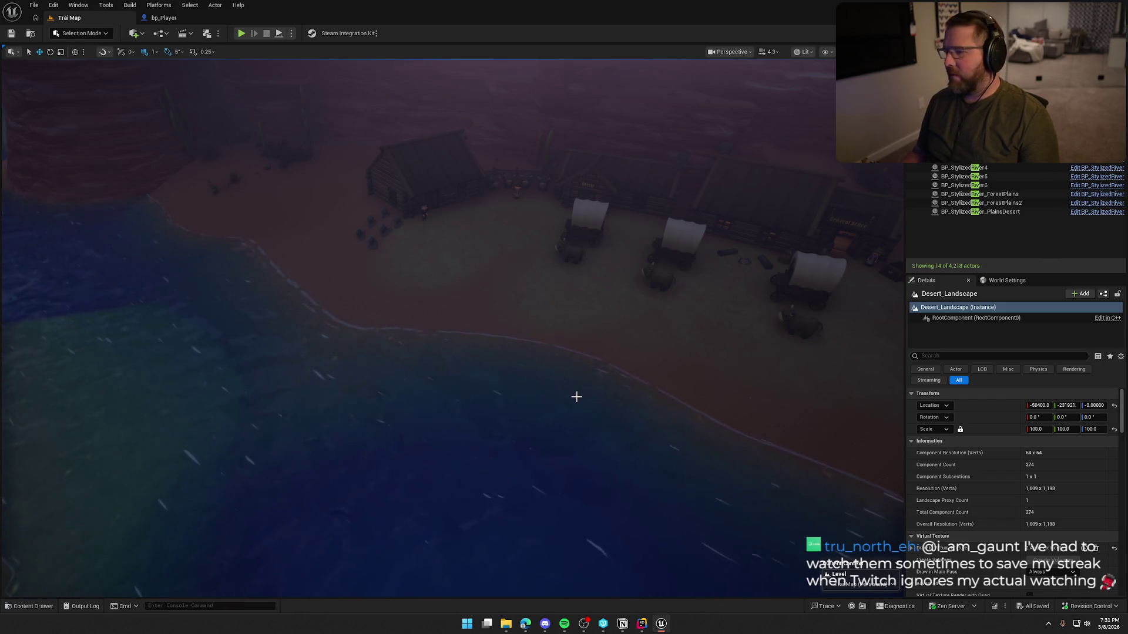
drag(395, 308, 404, 305)
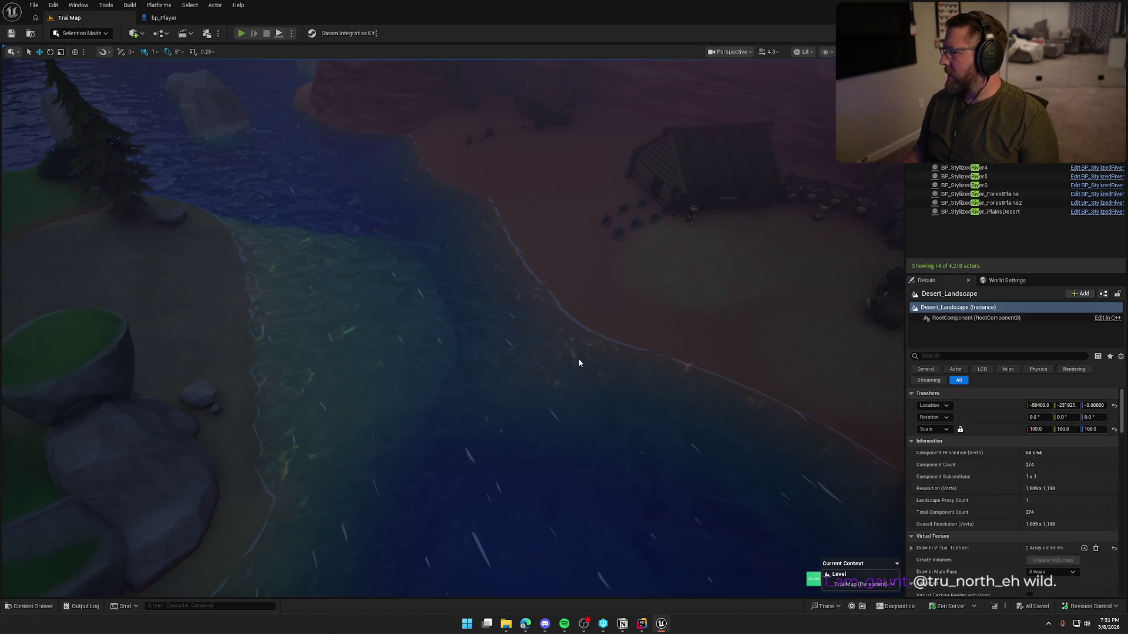
key(alt+p)
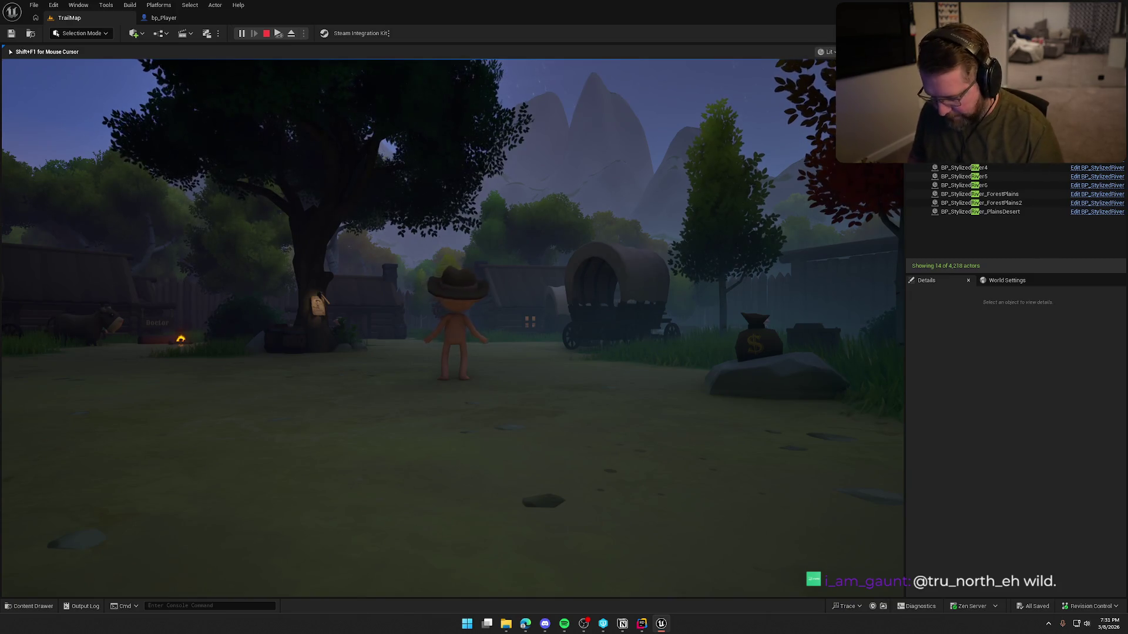
In the console, rerun slomo 1 for normal speed, then recall Checkpoint 3.
key(grave)
key(Up)
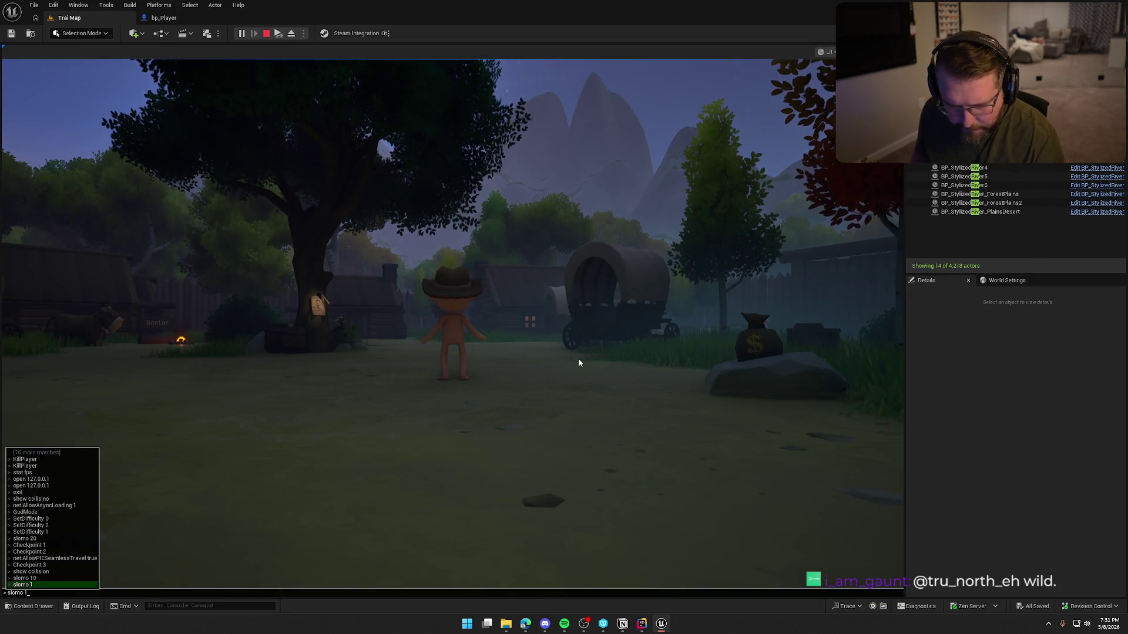
key(Return)
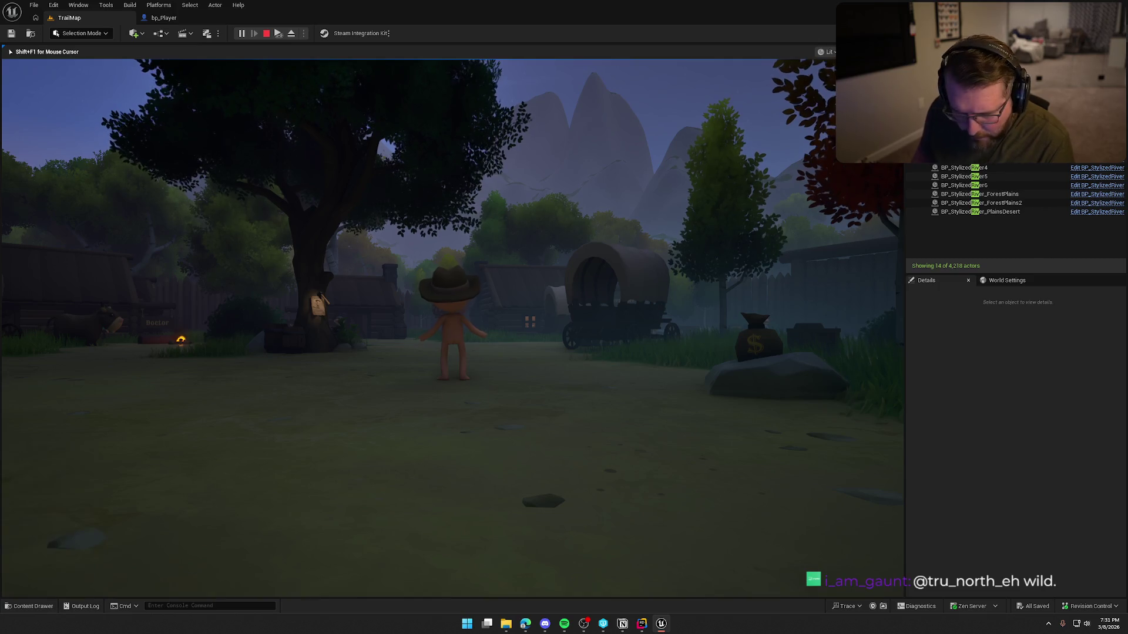
key(Up)
key(Up)
key(Up)
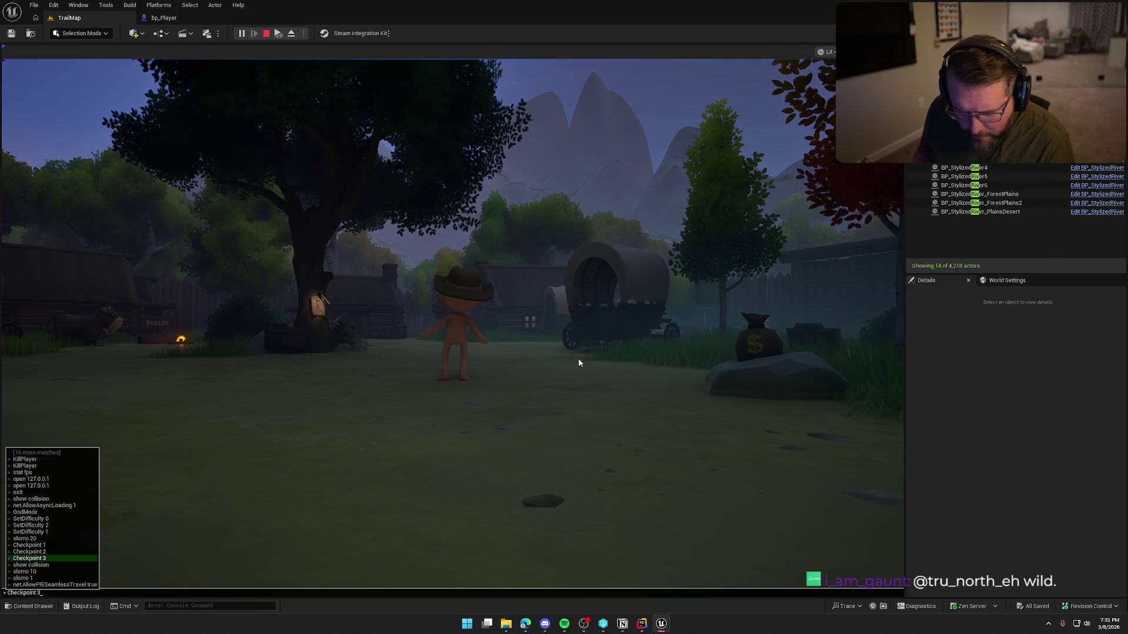
key(Return)
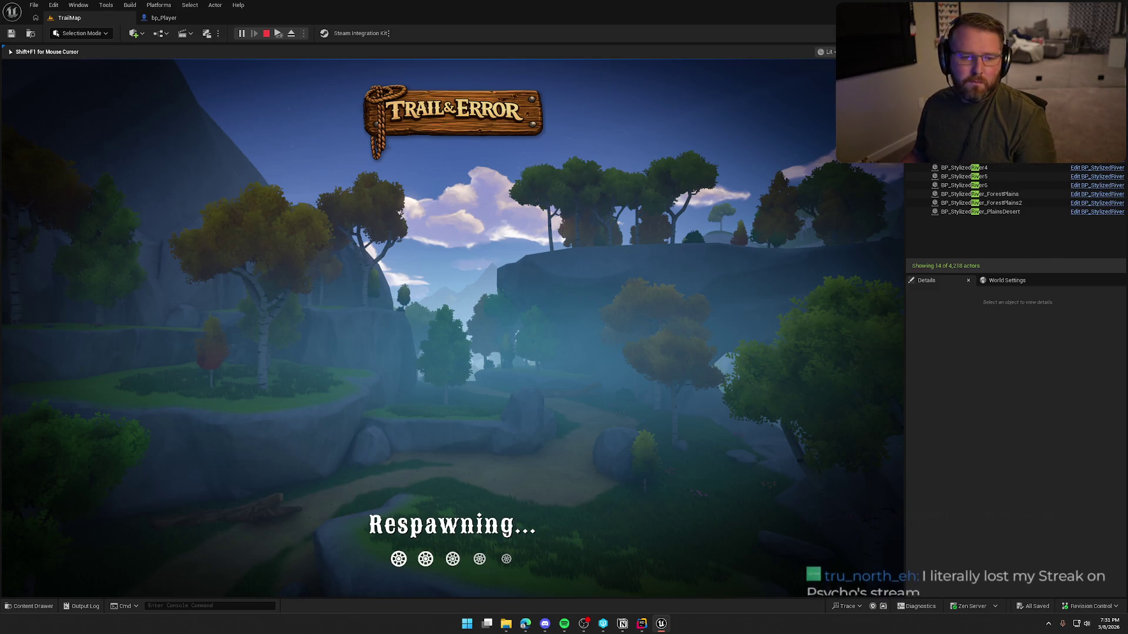
Walk the character around the ox and wagon, then head toward the river by the undertaker building.
key(w)
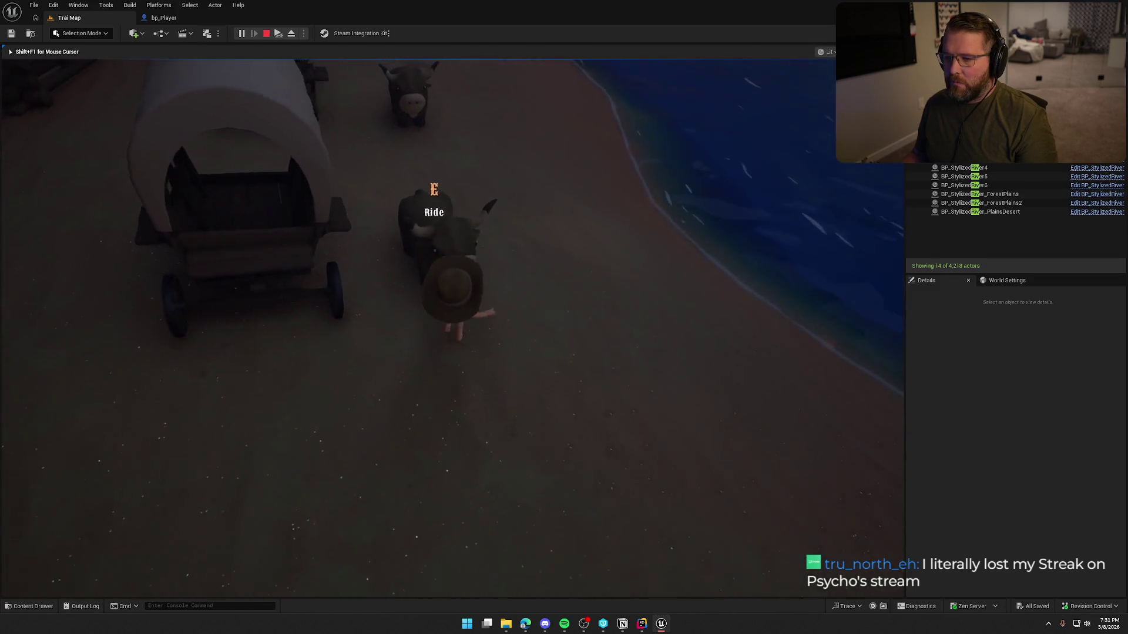
key(w)
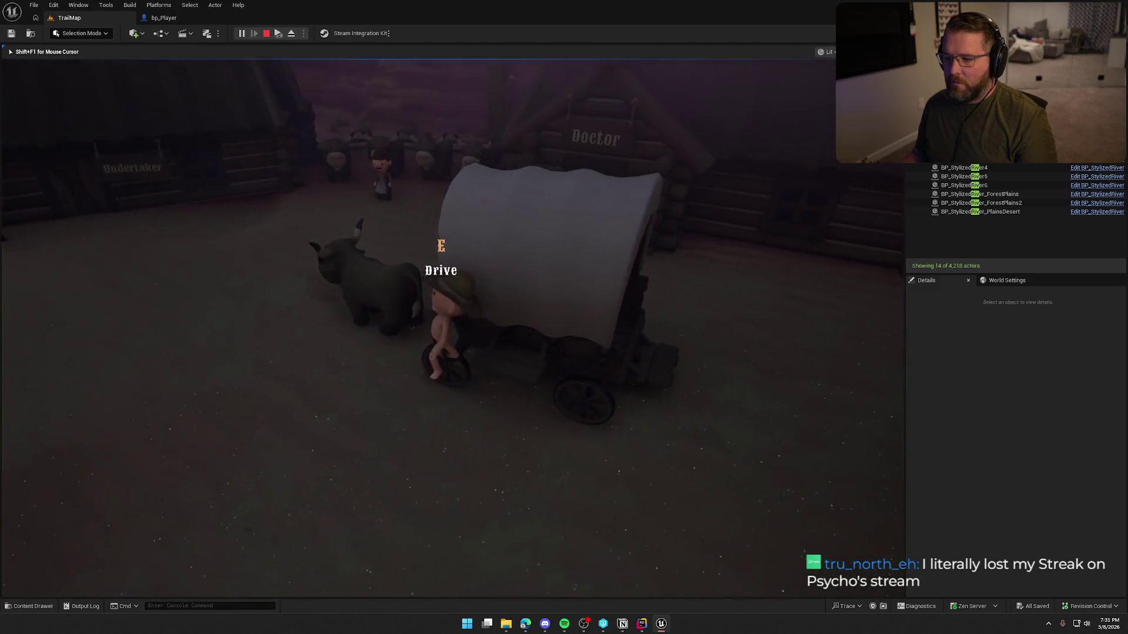
key(w)
key(s)
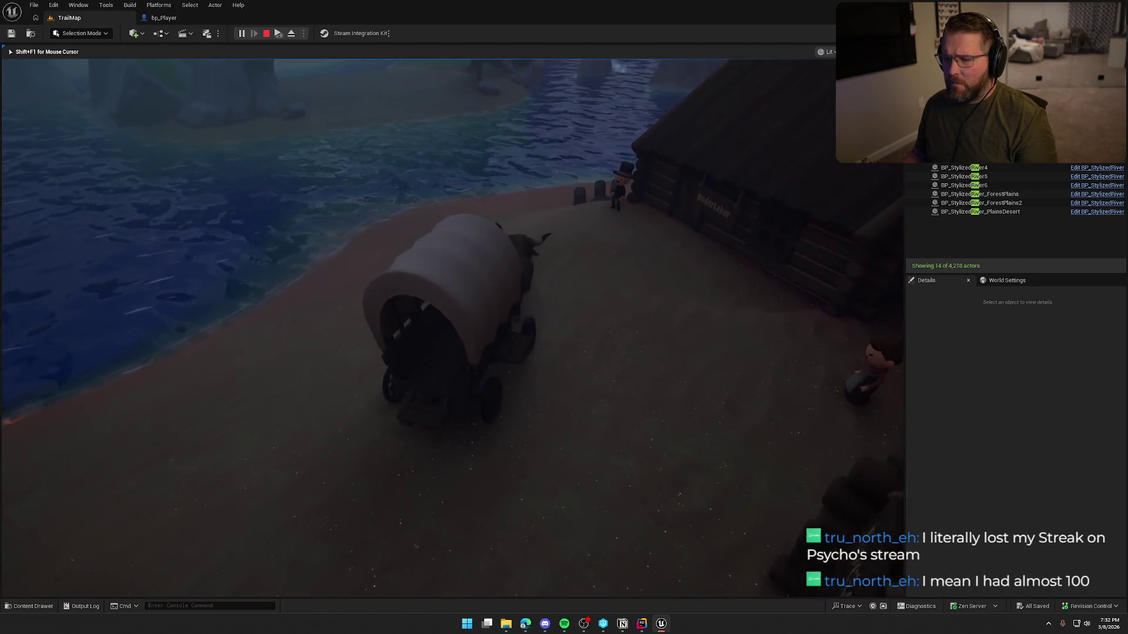
key(s)
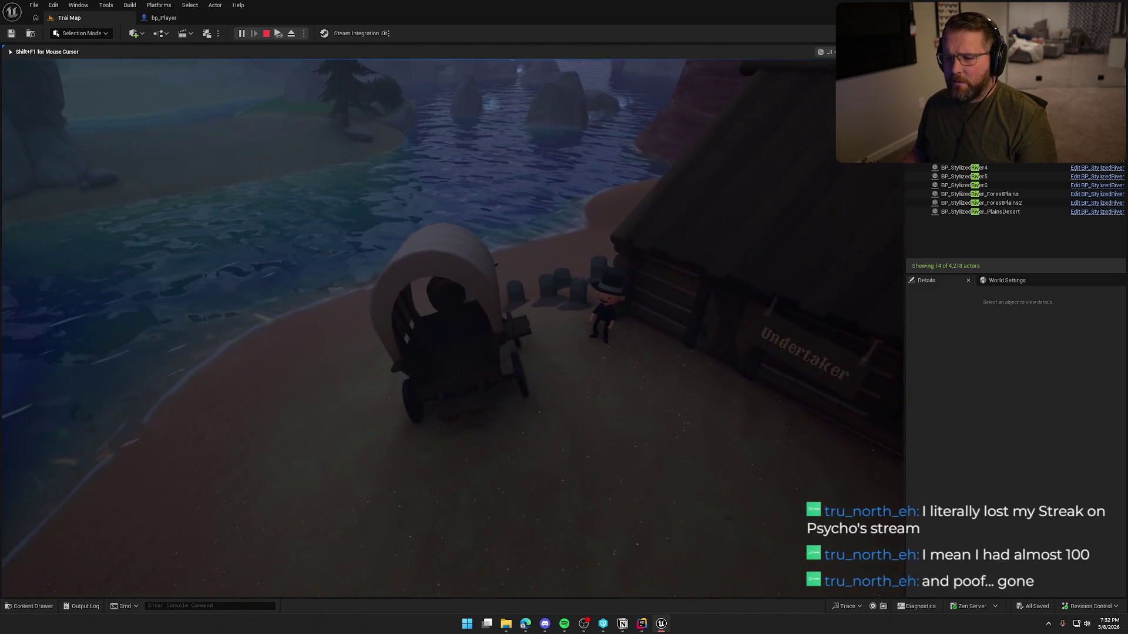
key(s)
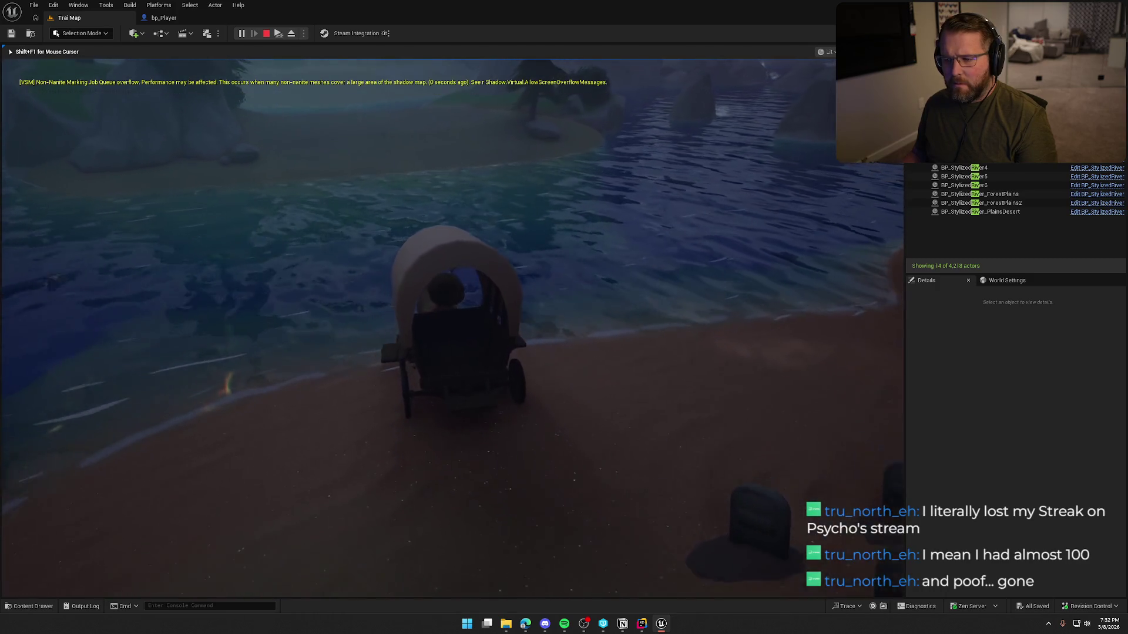
Drive the wagon through the river and along the island beach past the rocks.
key(w)
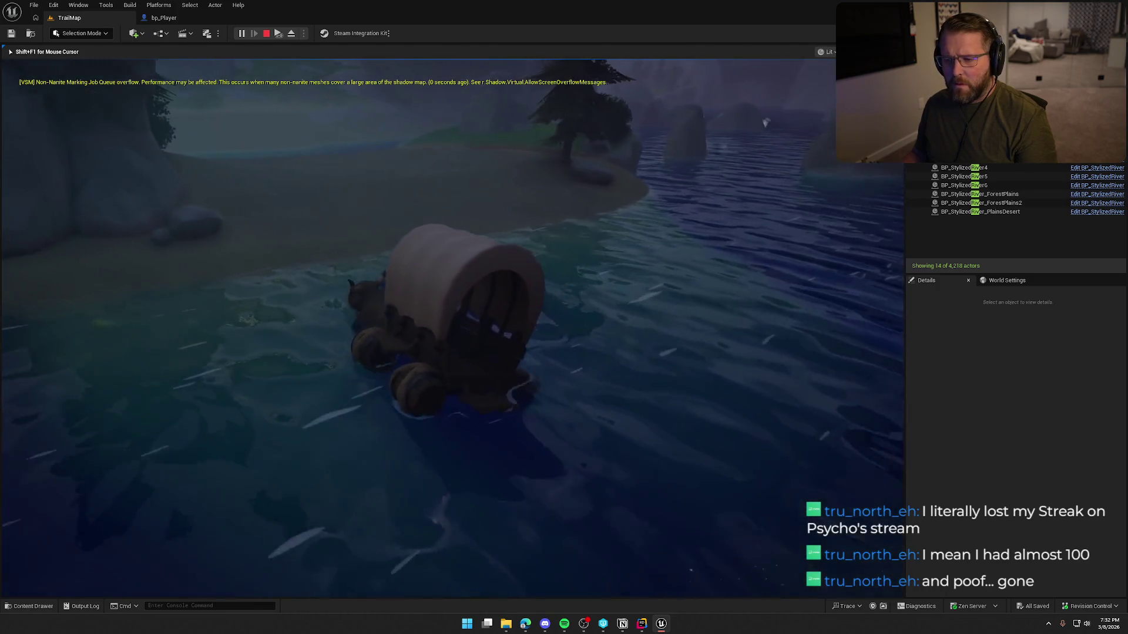
key(w)
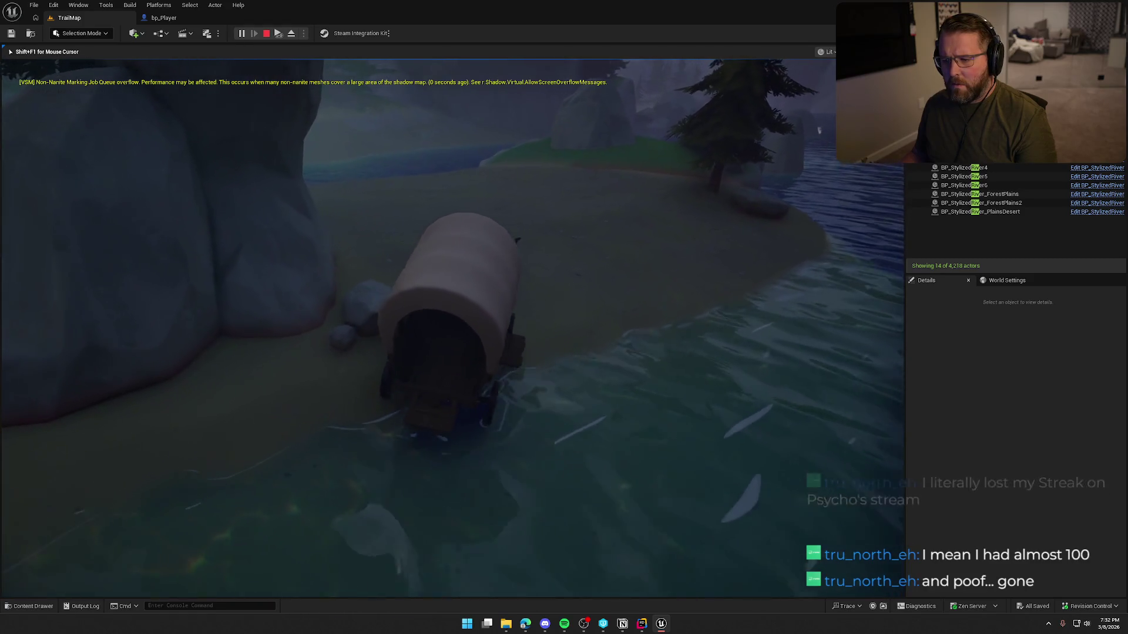
key(w)
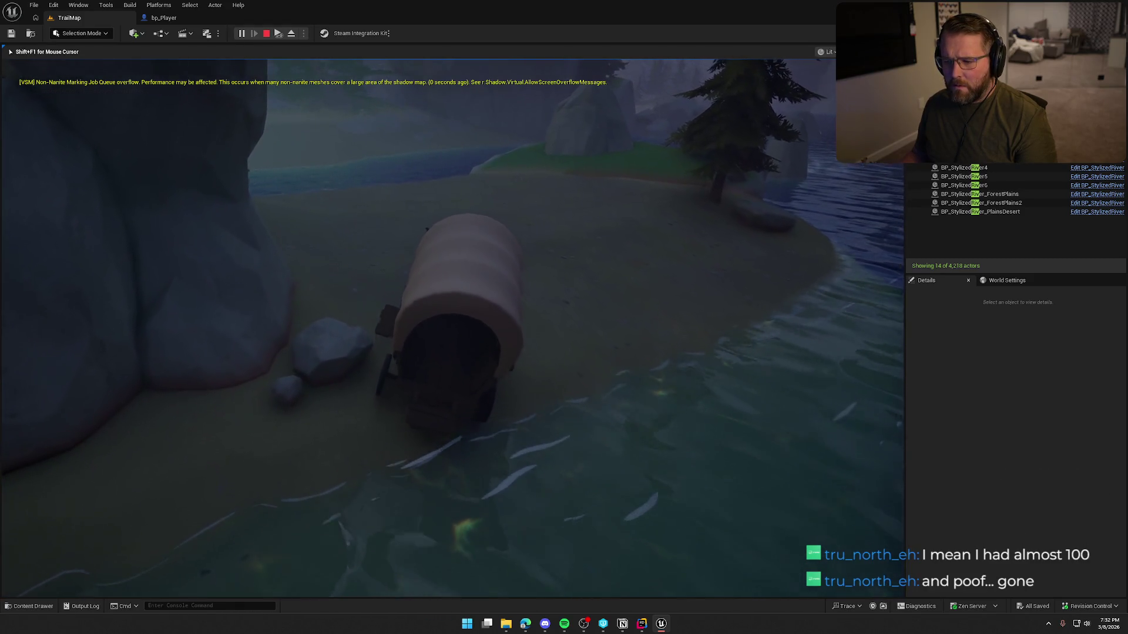
key(w)
key(w)
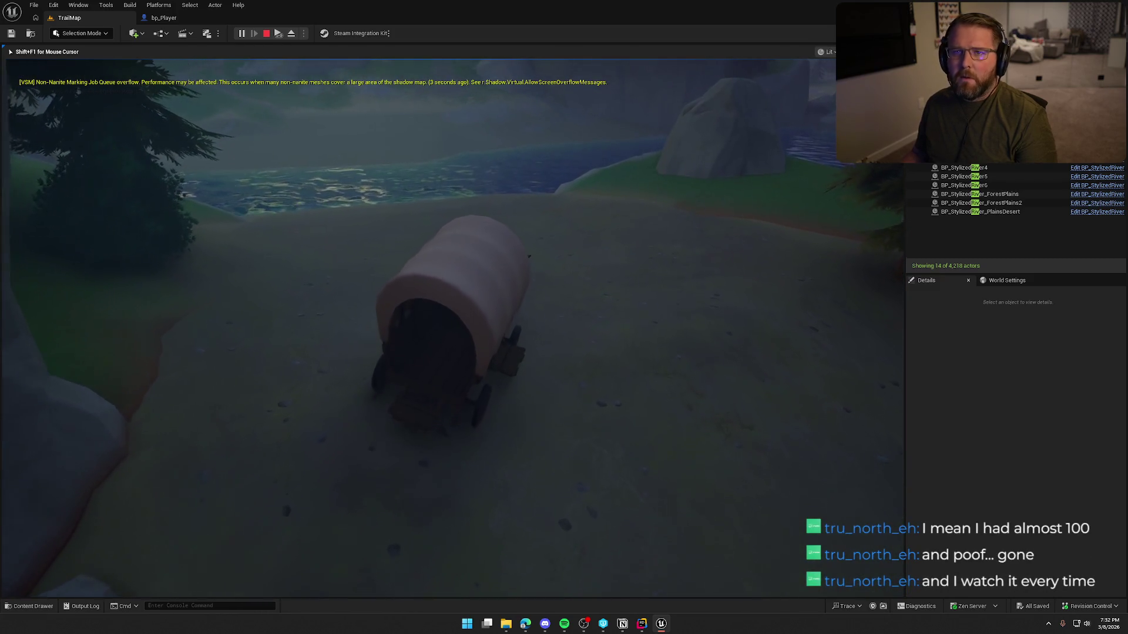
key(w)
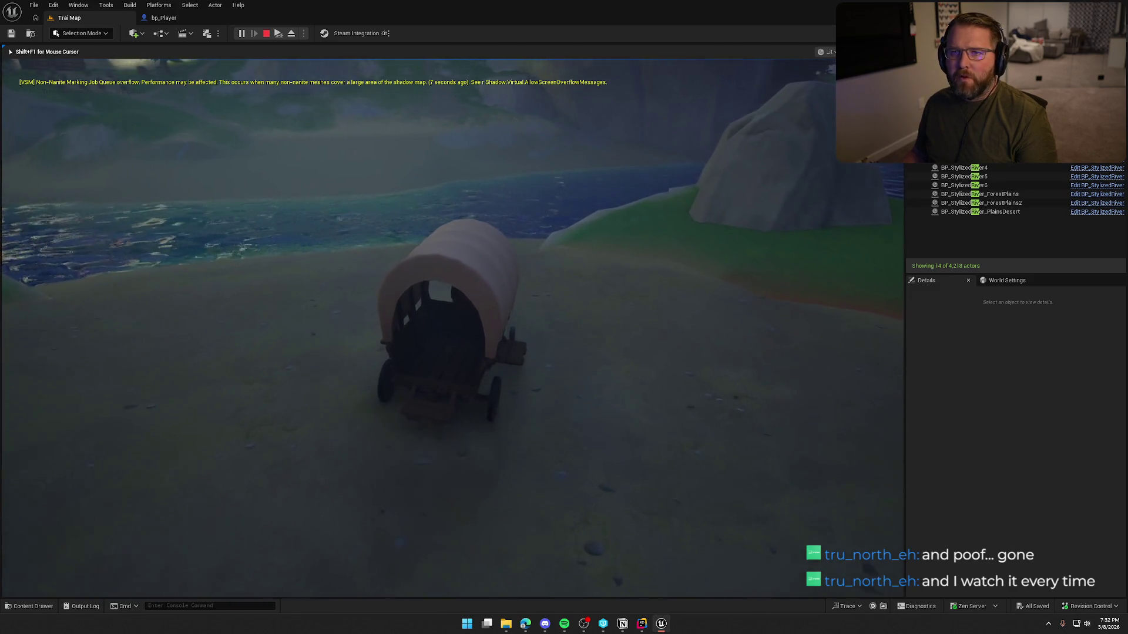
key(w)
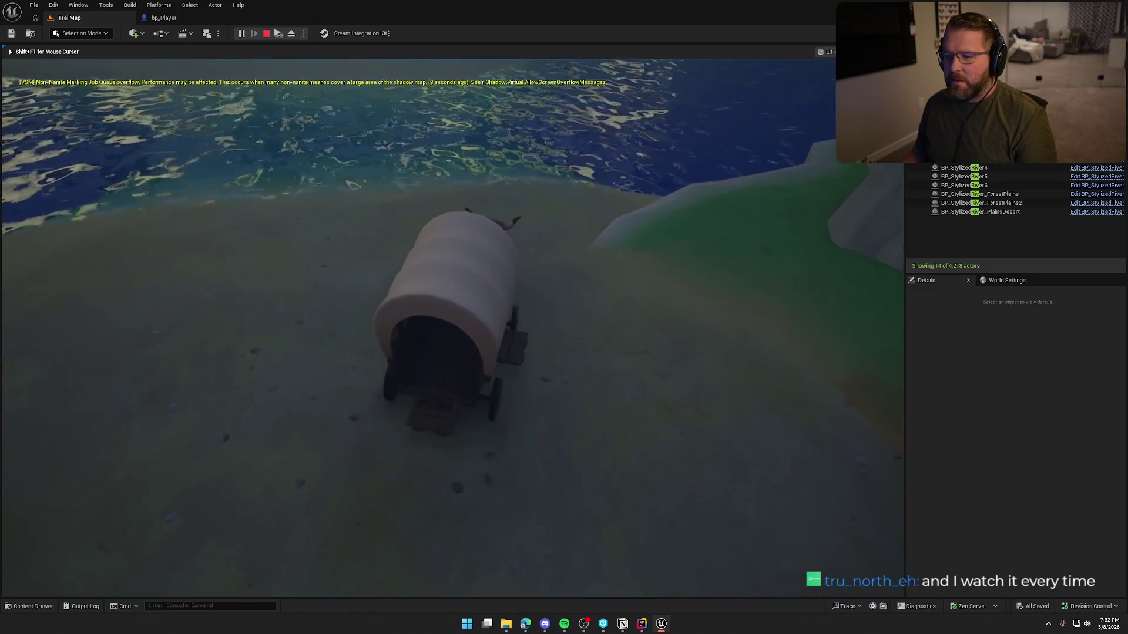
Cross the water to the far sandy shore, turn the wagon along the shoreline, and stop the play test.
key(d)
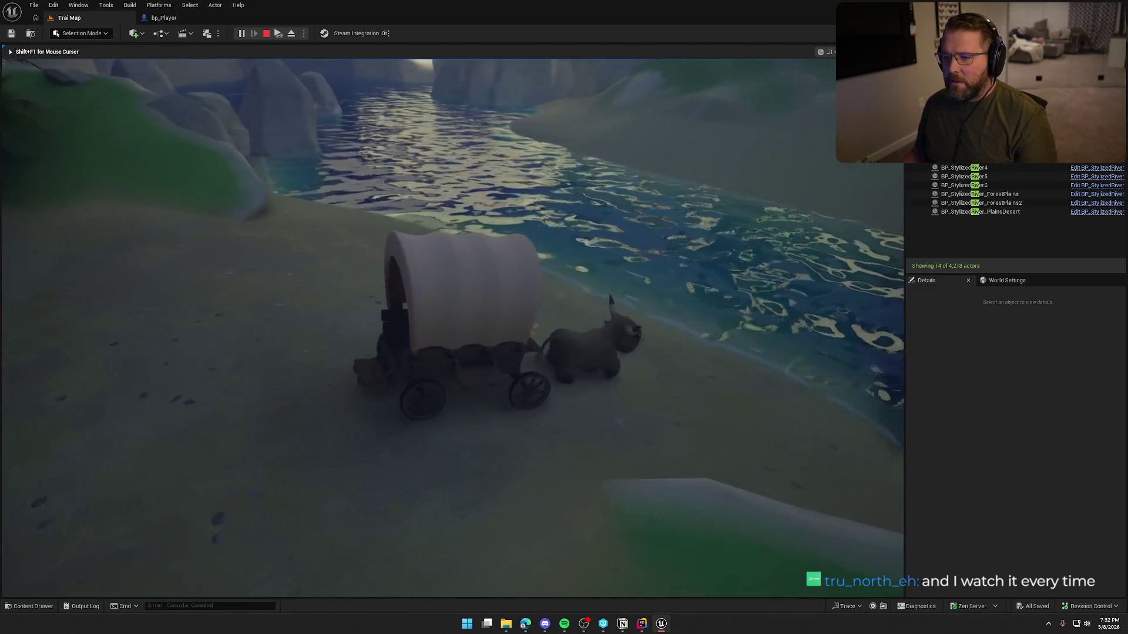
key(a)
key(w)
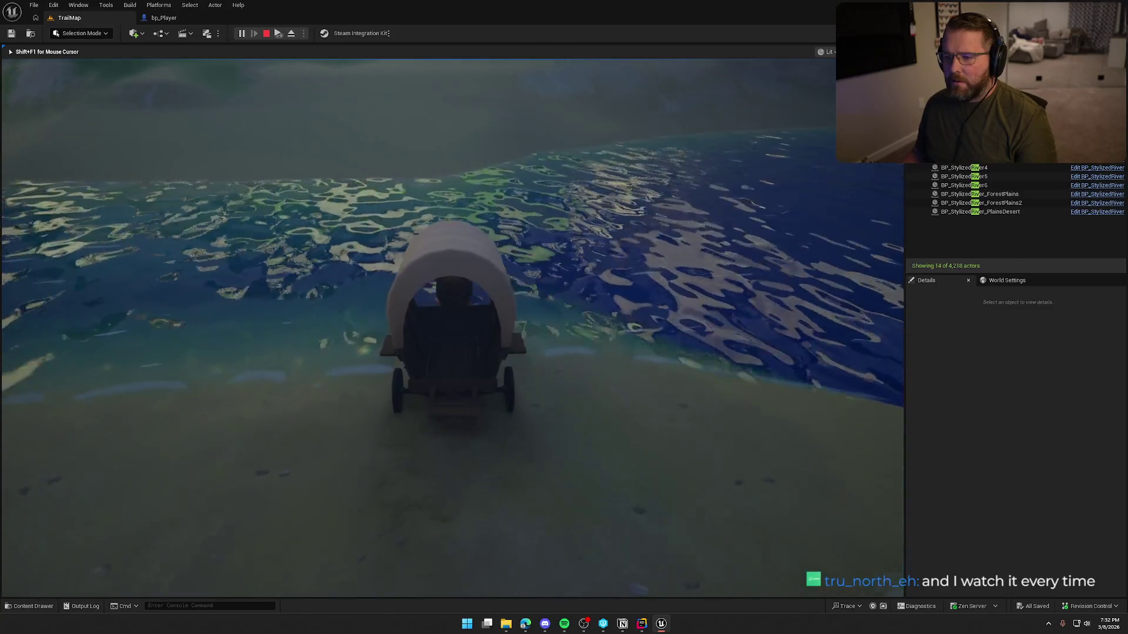
key(w)
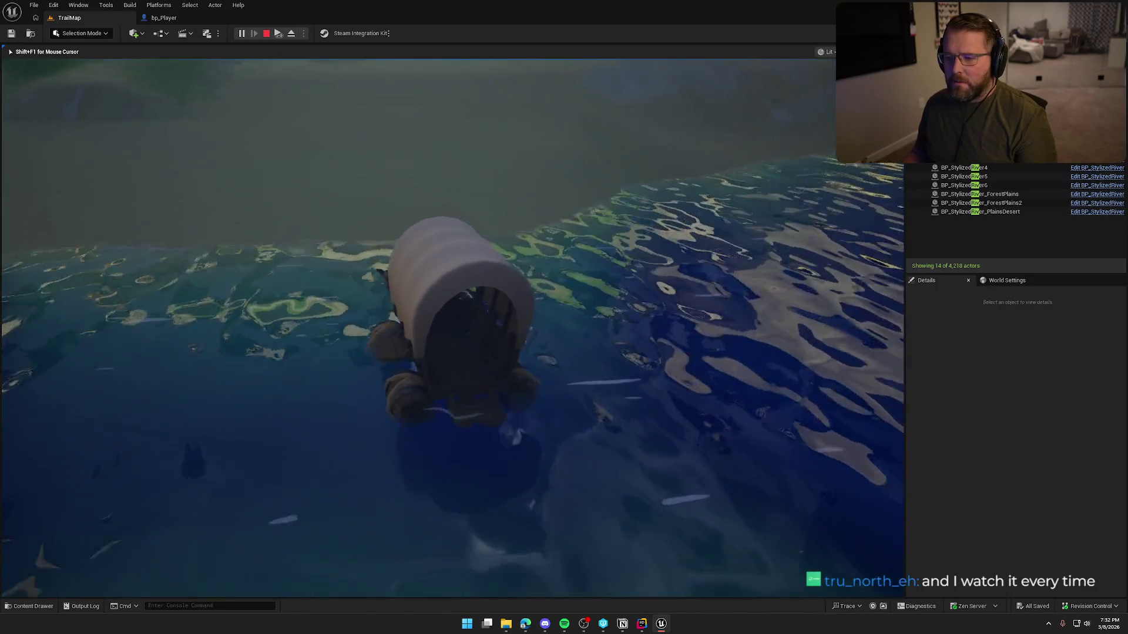
key(w)
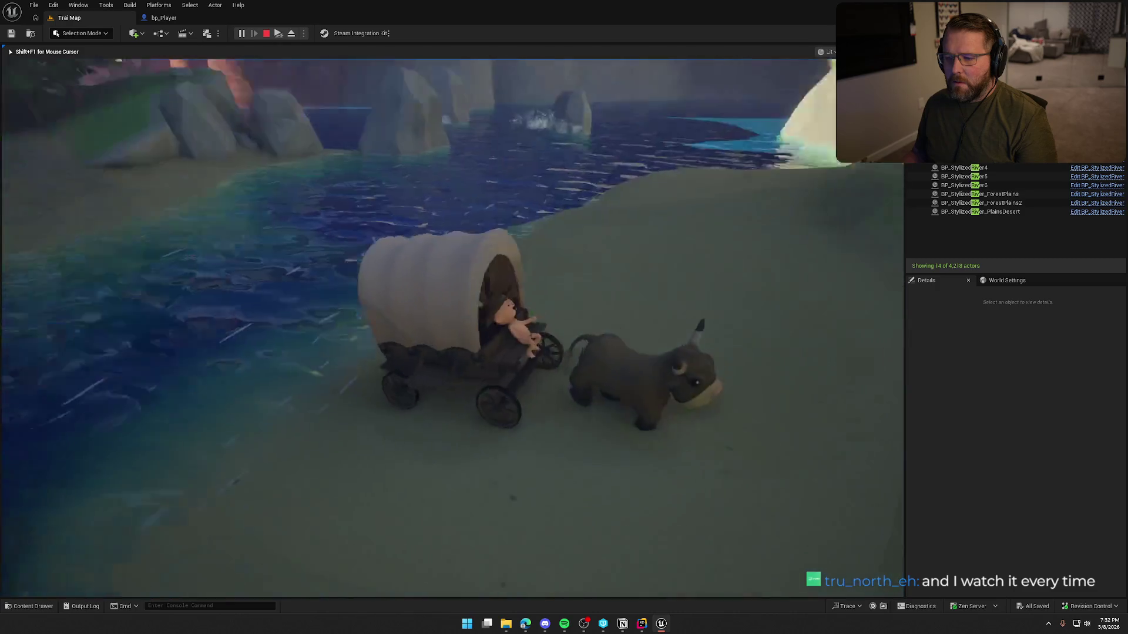
key(d)
key(a)
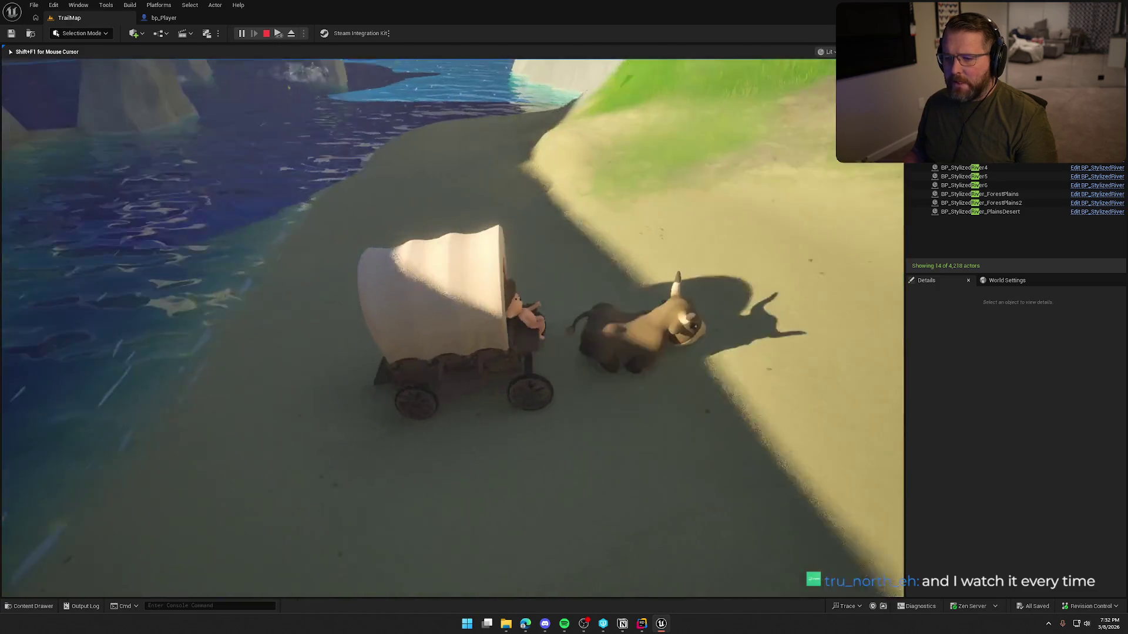
key(d)
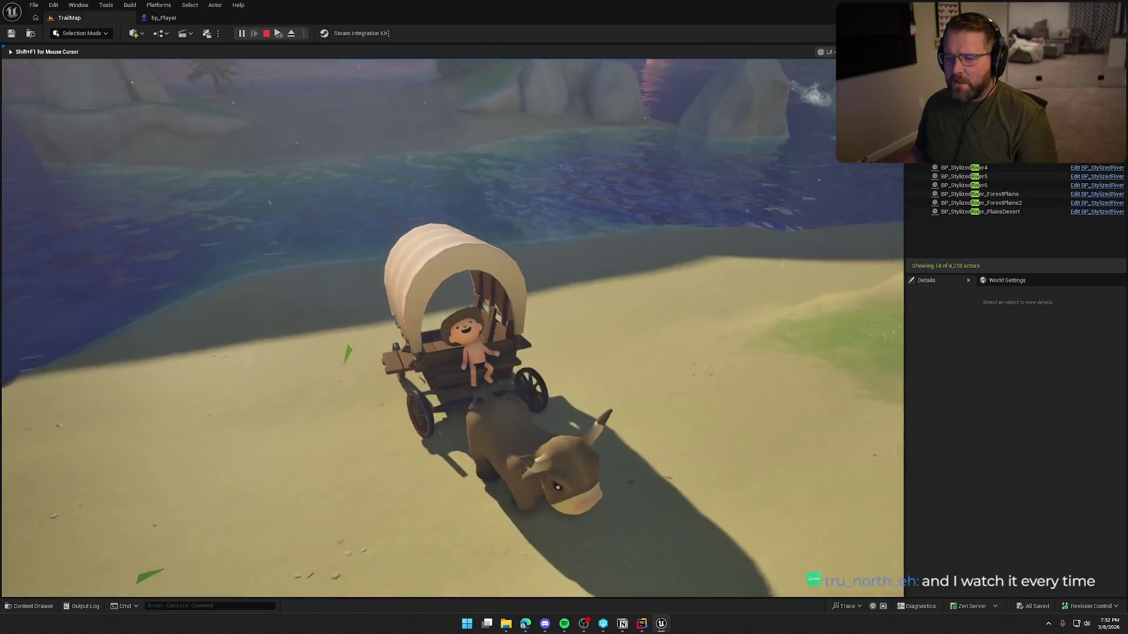
key(a)
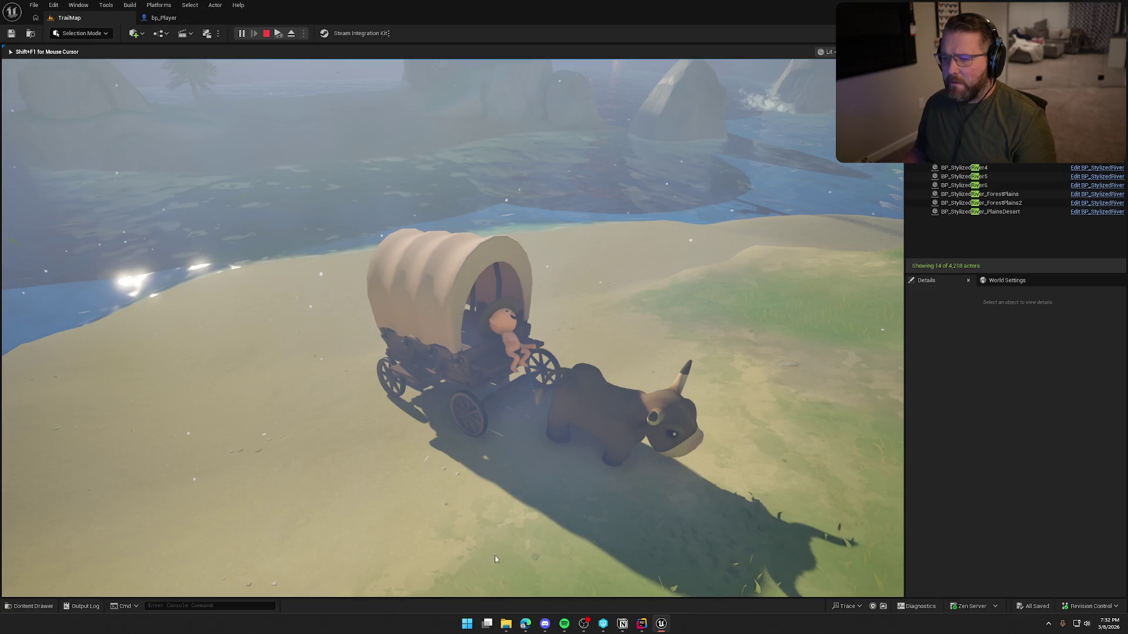
key(Escape)
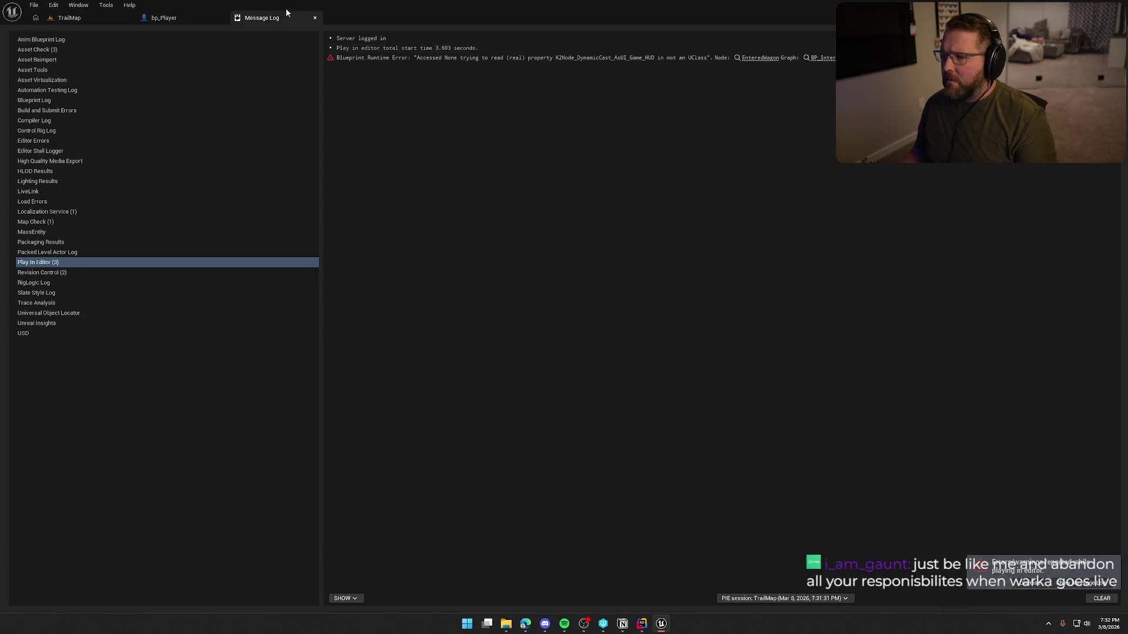
Close the Message Log, select the landscape and switch to Landscape Mode.
click(315, 17)
click(69, 17)
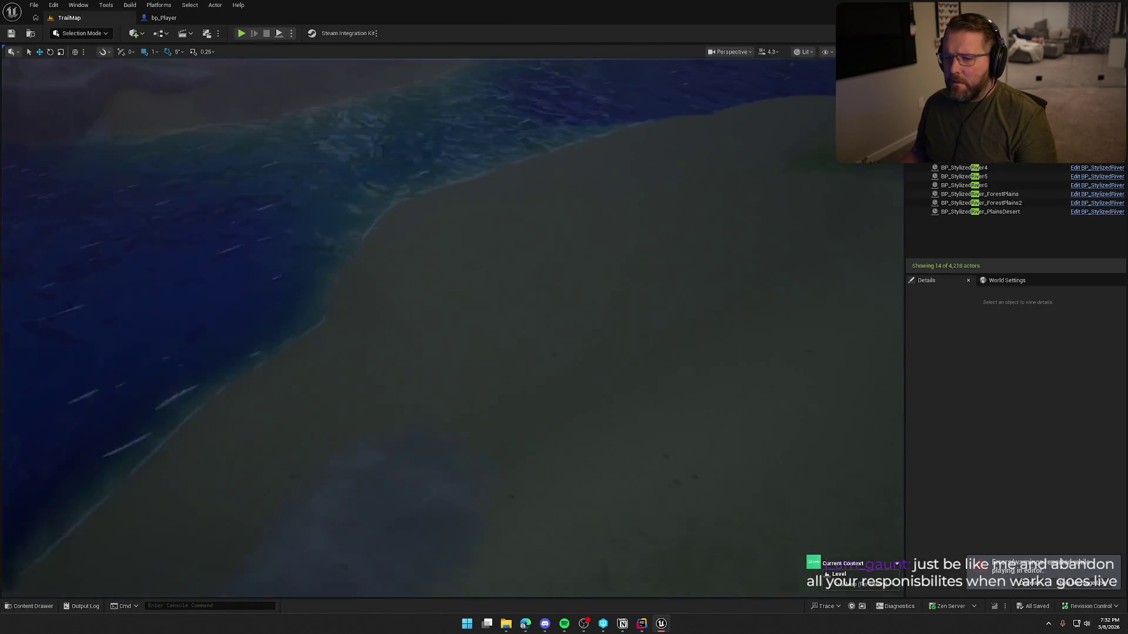
click(560, 205)
click(81, 33)
click(94, 57)
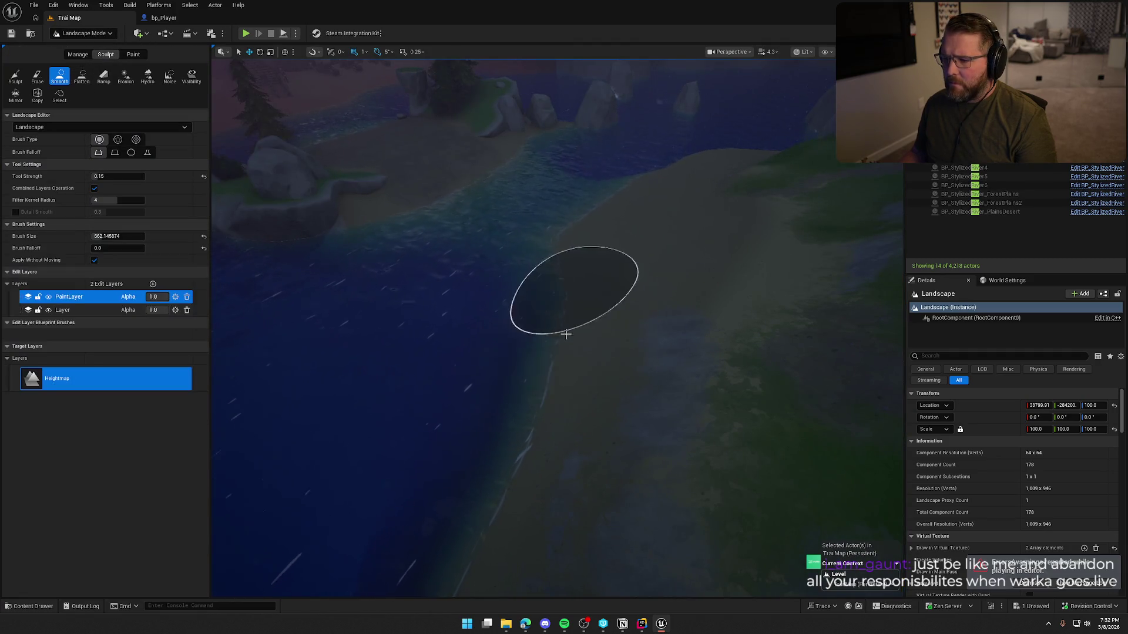
Smooth the sharp riverbank edges on both sides of the river, then look along the river.
scroll(636, 416, up, 5)
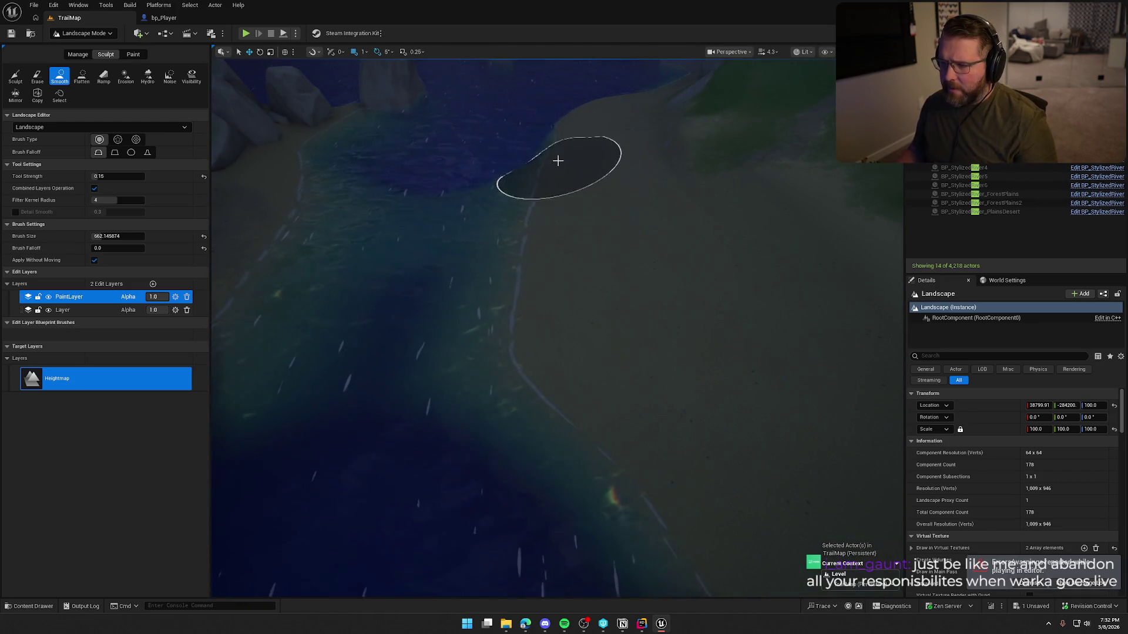
mouse_move(536, 199)
mouse_down()
mouse_move(554, 307)
mouse_move(604, 348)
mouse_move(499, 348)
mouse_up()
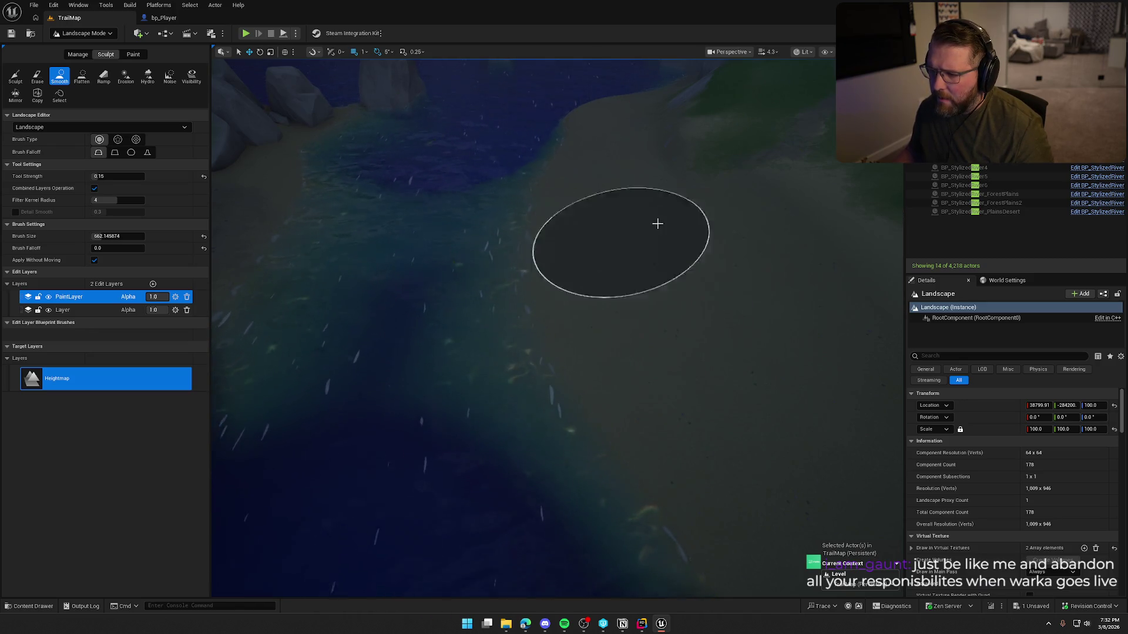
mouse_move(581, 197)
mouse_down()
mouse_move(576, 345)
mouse_move(664, 400)
mouse_move(570, 261)
mouse_move(554, 256)
mouse_move(587, 270)
mouse_move(559, 262)
mouse_move(507, 317)
mouse_move(607, 257)
mouse_move(587, 182)
mouse_move(689, 385)
mouse_up()
scroll(690, 386, up, 5)
scroll(546, 322, down, 5)
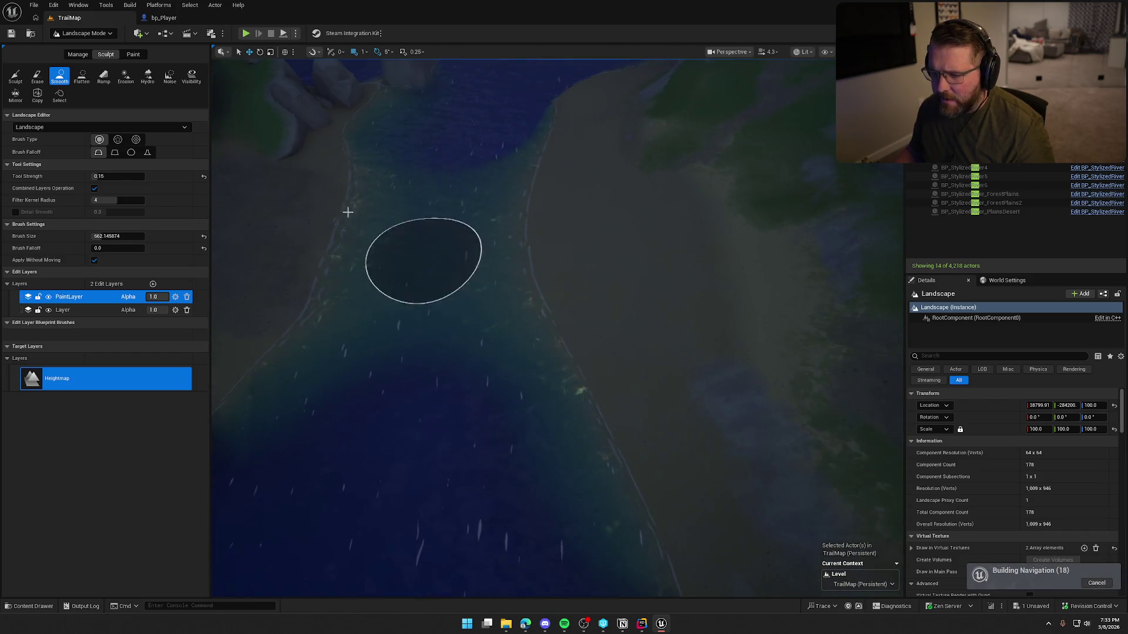
mouse_move(348, 211)
mouse_down()
mouse_move(345, 196)
mouse_move(604, 247)
mouse_move(481, 279)
mouse_move(676, 299)
mouse_move(623, 264)
mouse_move(546, 141)
mouse_move(601, 89)
mouse_up()
mouse_move(522, 157)
mouse_down()
mouse_move(529, 216)
mouse_move(653, 511)
mouse_up()
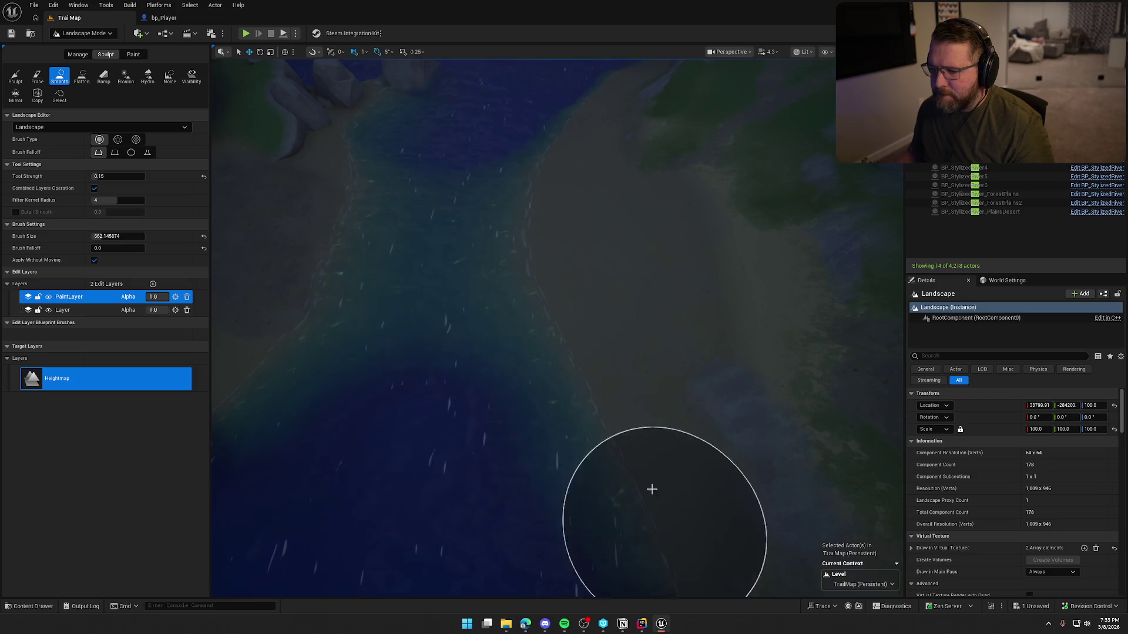
drag(625, 183, 624, 124)
mouse_move(329, 179)
mouse_down()
mouse_move(330, 205)
mouse_move(330, 179)
mouse_up()
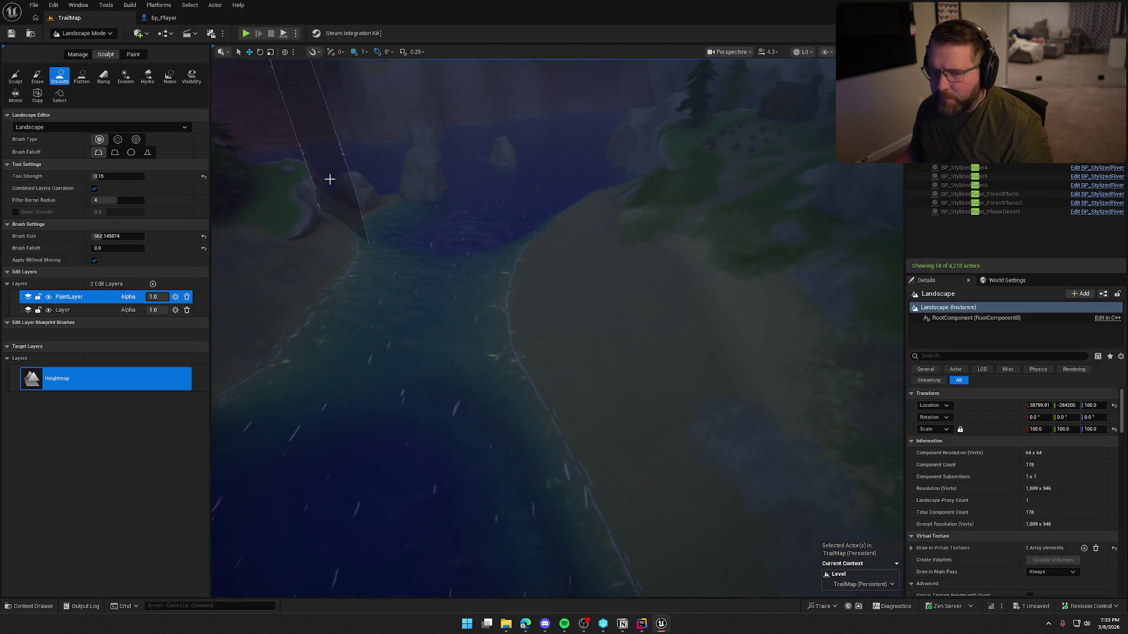
Try a Flatten stroke on the shore, undo it, and go back to Smooth.
click(79, 76)
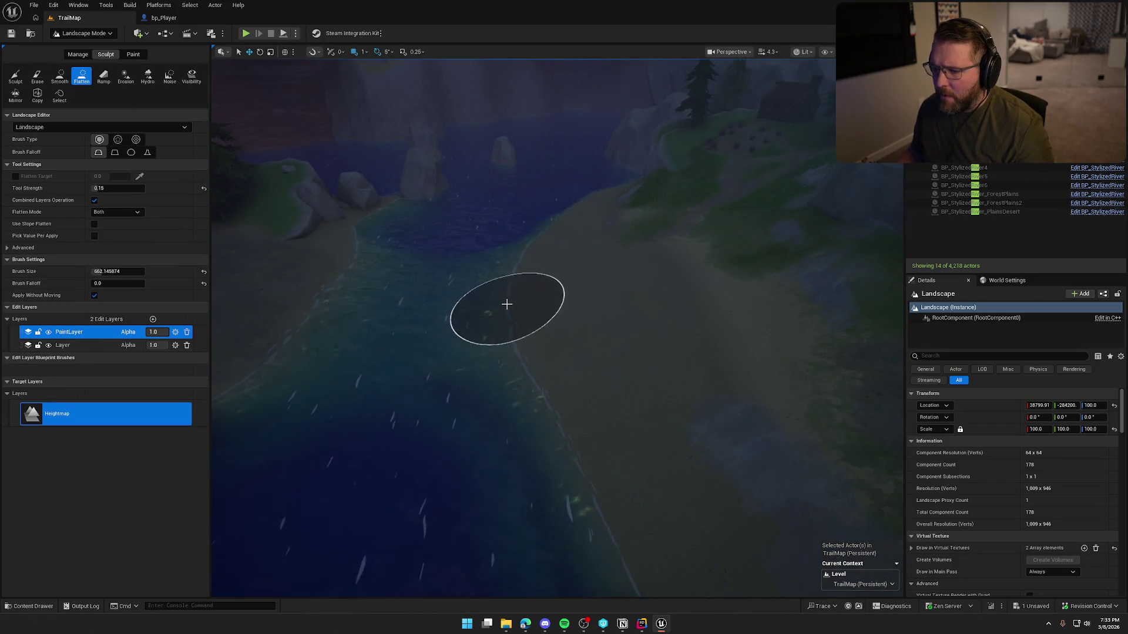
mouse_move(567, 395)
mouse_down()
mouse_move(566, 429)
mouse_move(576, 386)
mouse_up()
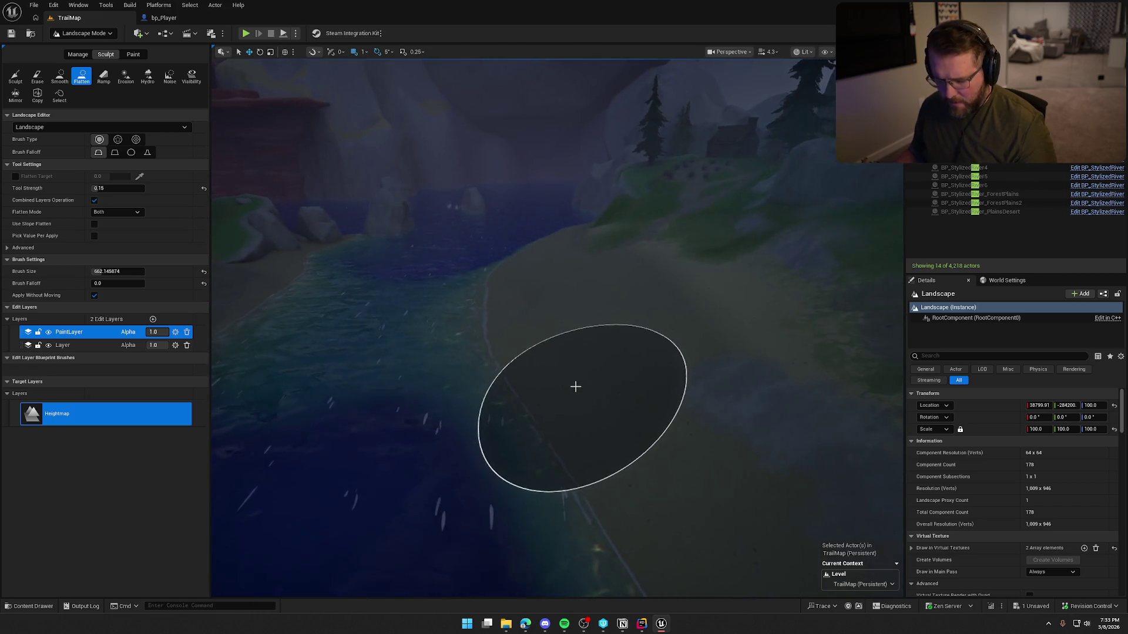
key(ctrl+z)
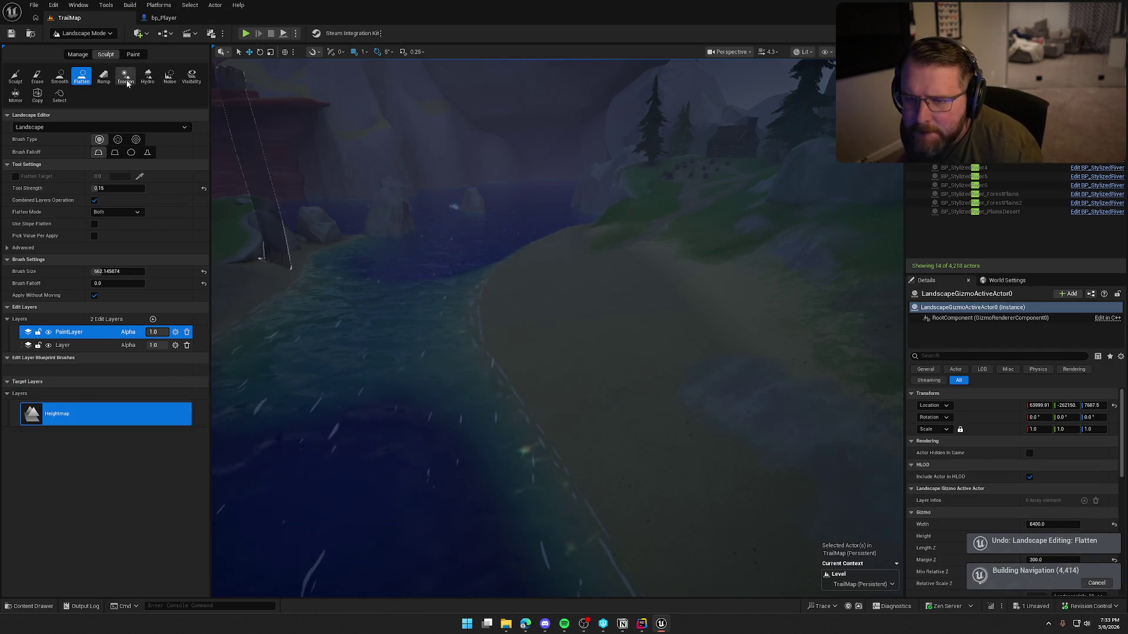
click(62, 77)
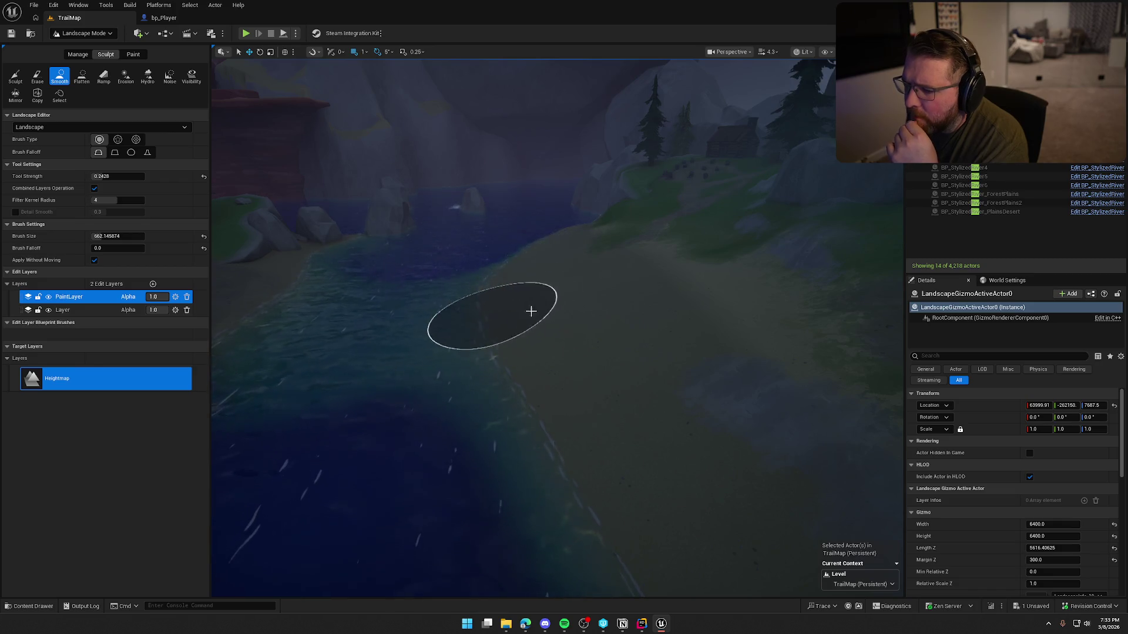
Survey the shoreline and grassy hillside, then choose the Ramp tool.
mouse_move(599, 377)
mouse_down()
mouse_move(599, 311)
mouse_move(652, 311)
mouse_up()
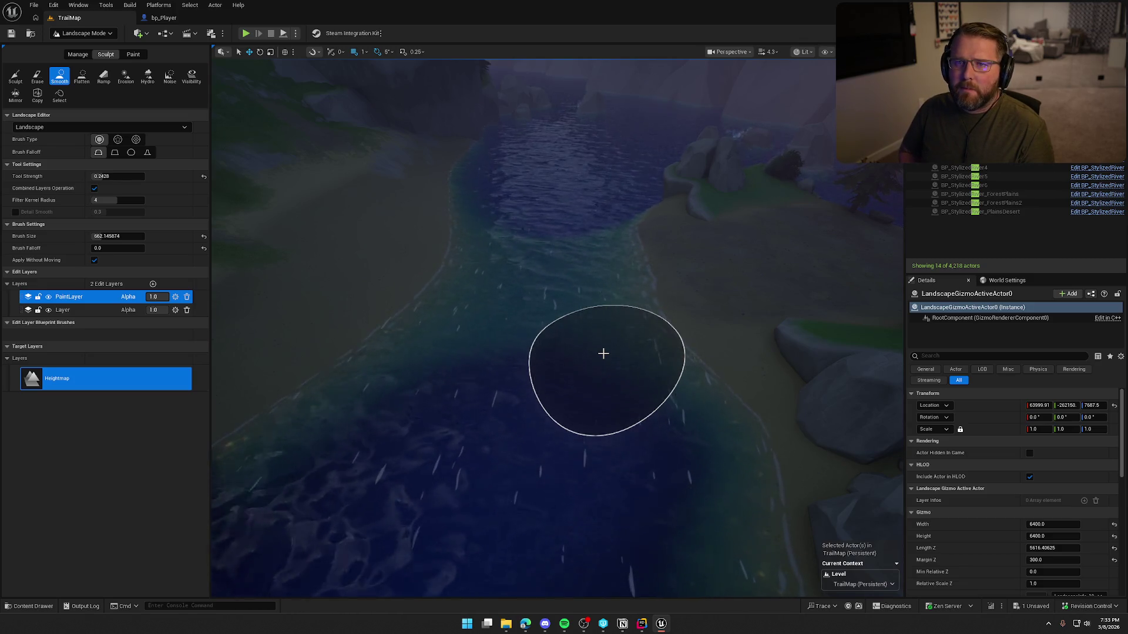
mouse_move(586, 360)
mouse_down()
mouse_move(740, 354)
mouse_move(601, 345)
mouse_up()
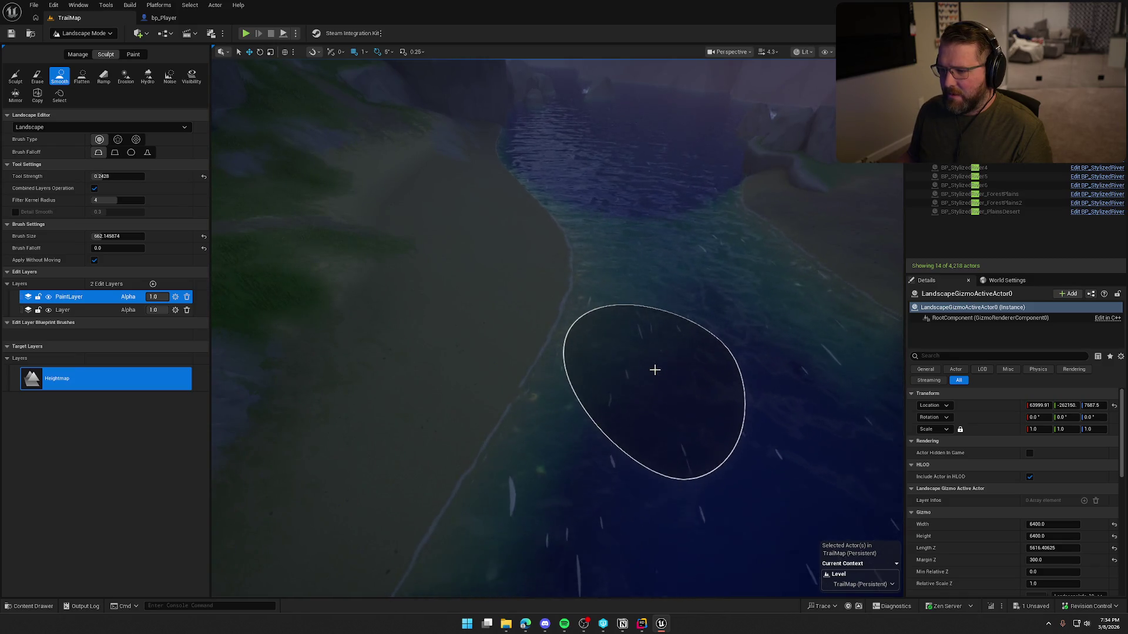
mouse_move(478, 181)
mouse_down()
mouse_move(564, 176)
mouse_move(431, 227)
mouse_up()
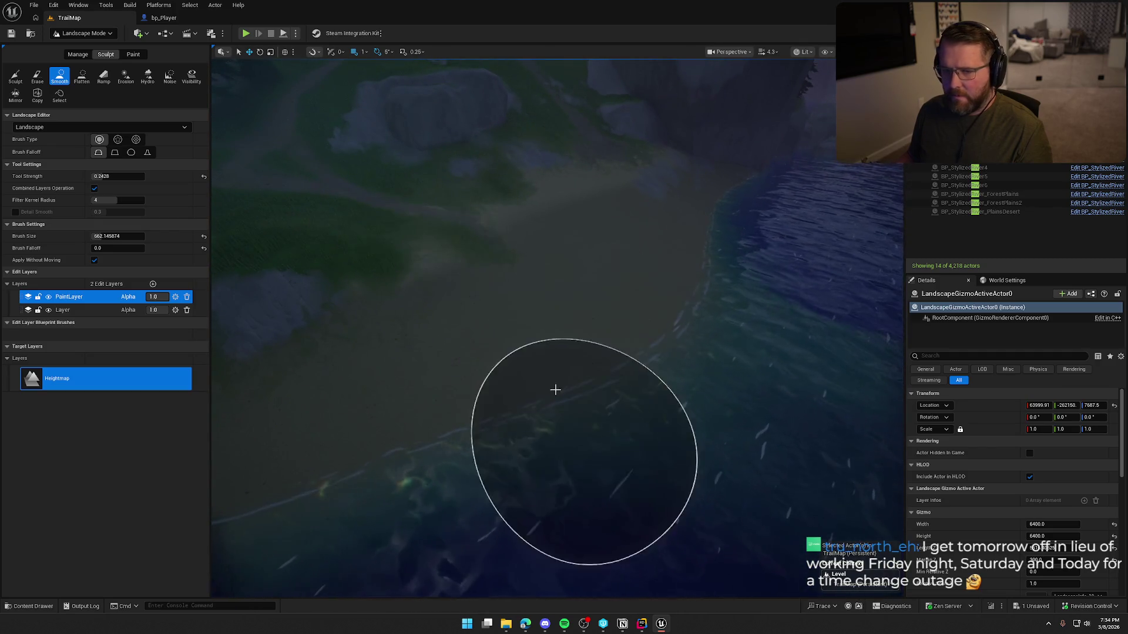
click(103, 75)
Briefly leave Landscape Mode to pick the river actor, then reselect the landscape and resume sculpting.
drag(308, 176, 470, 193)
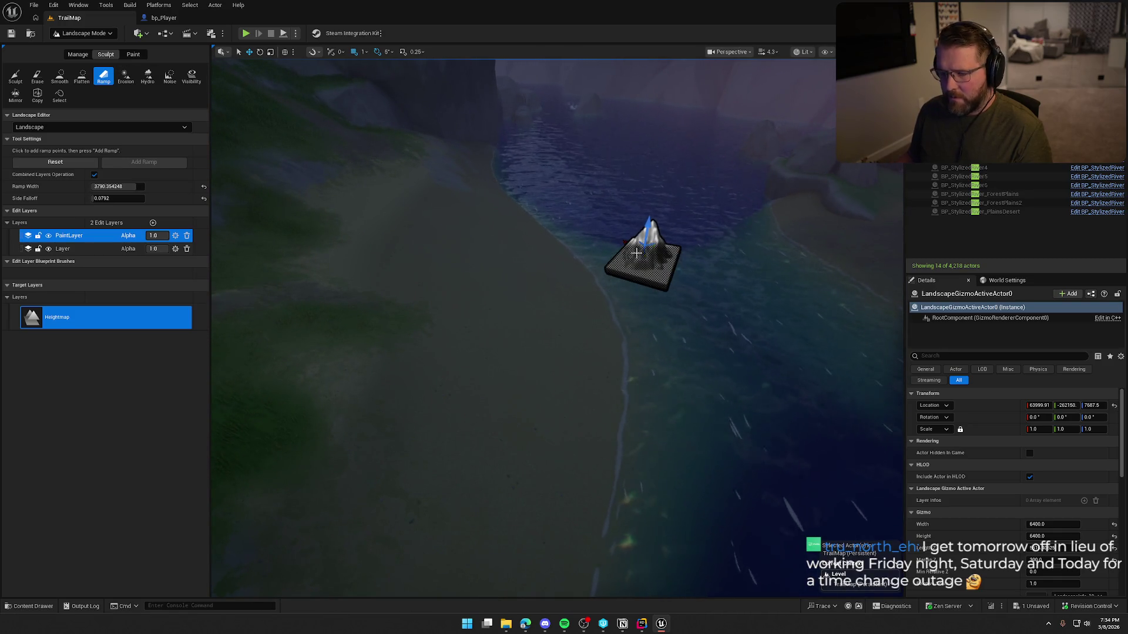
click(84, 33)
click(76, 47)
click(606, 190)
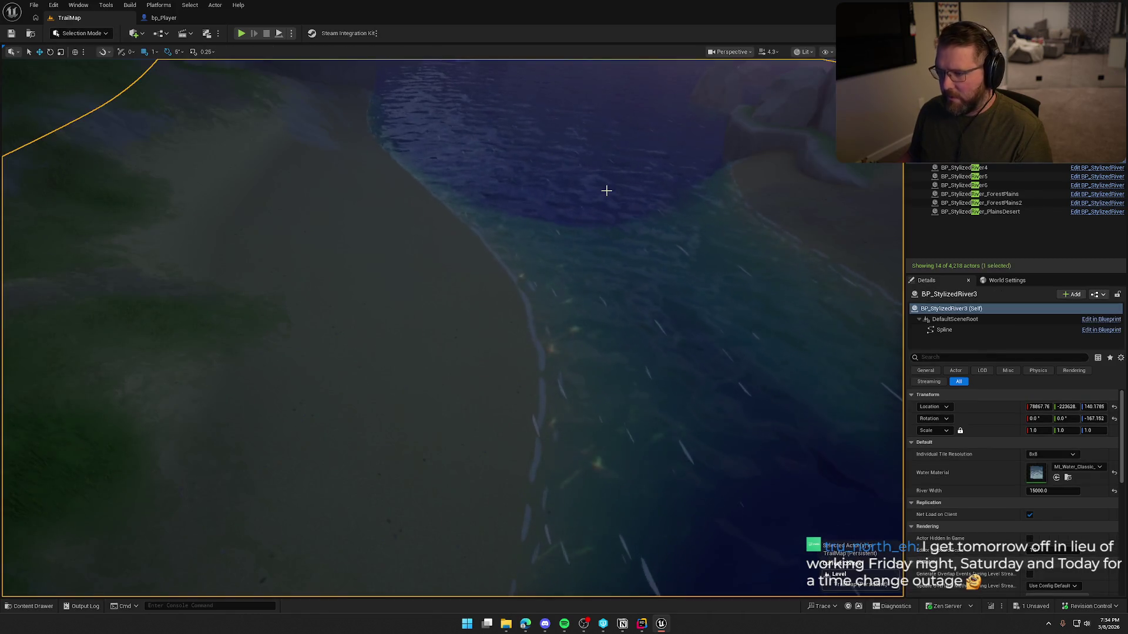
drag(606, 191, 426, 174)
click(393, 303)
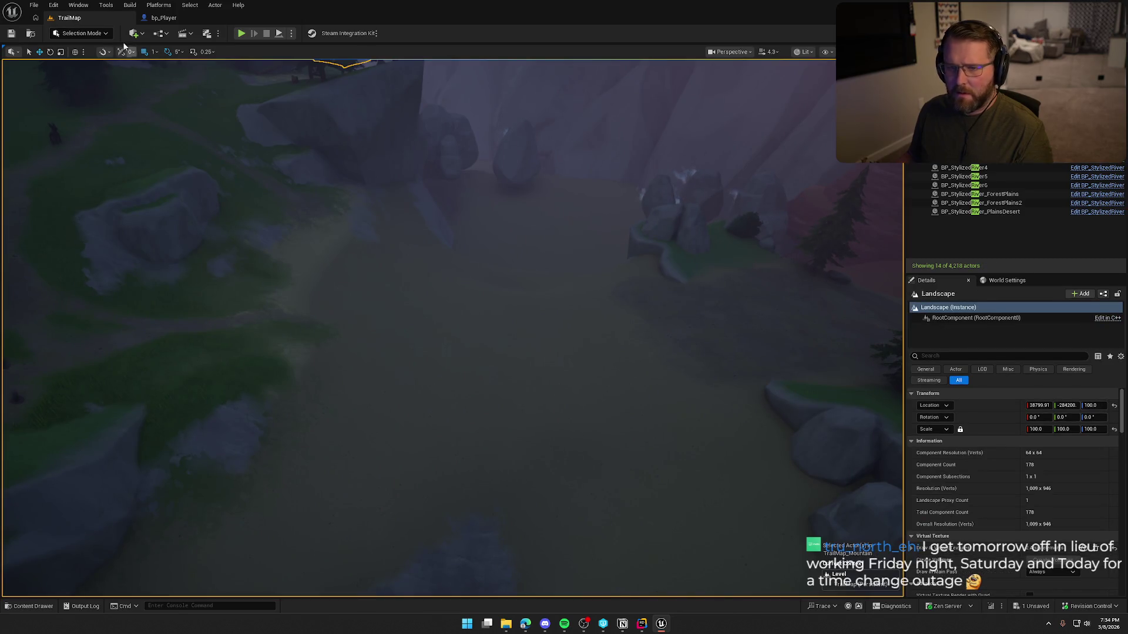
click(82, 33)
click(86, 57)
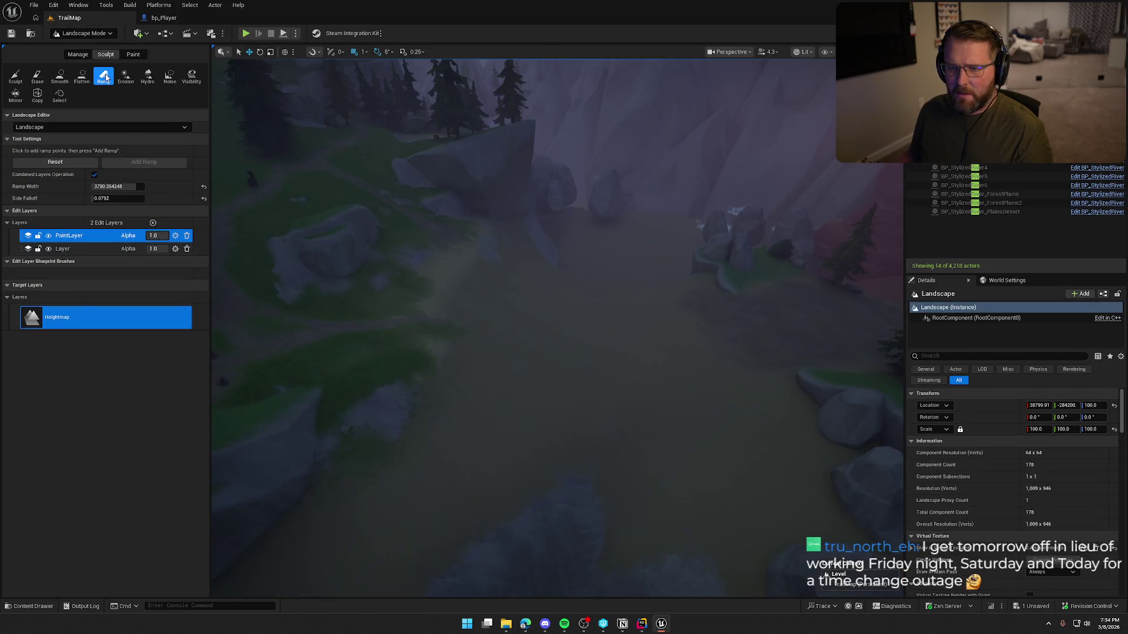
Reposition the ramp points to widen the ramp on the slope below the rocks, then select Smooth.
mouse_move(475, 332)
mouse_down()
mouse_move(467, 297)
mouse_move(459, 312)
mouse_move(471, 316)
mouse_up()
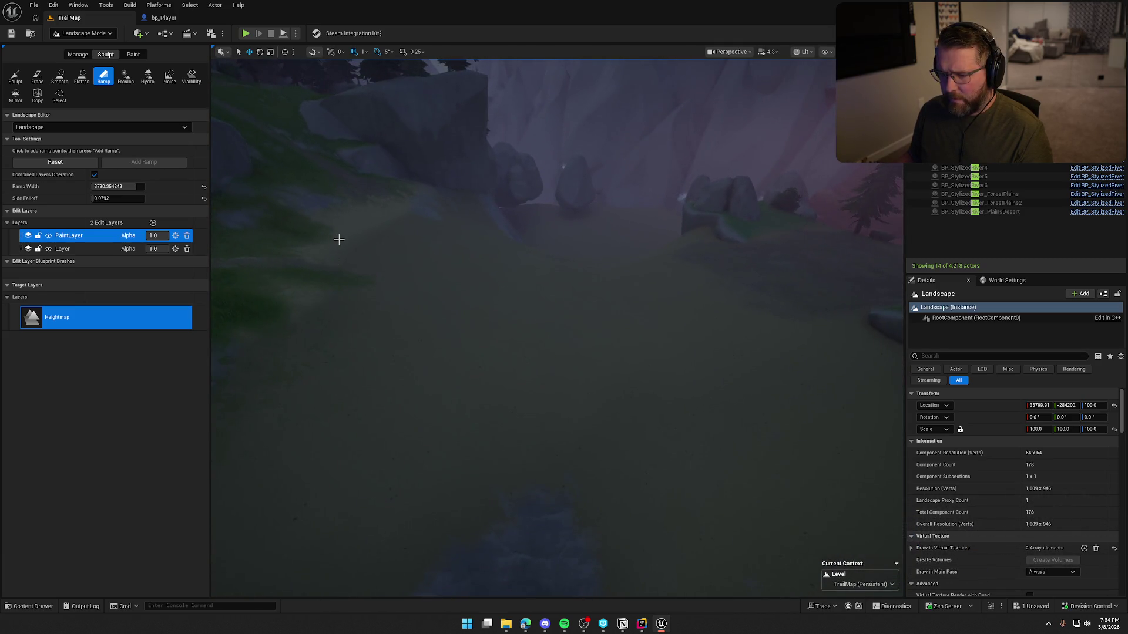
mouse_move(467, 276)
mouse_down()
mouse_move(574, 300)
mouse_move(603, 298)
mouse_move(605, 281)
mouse_up()
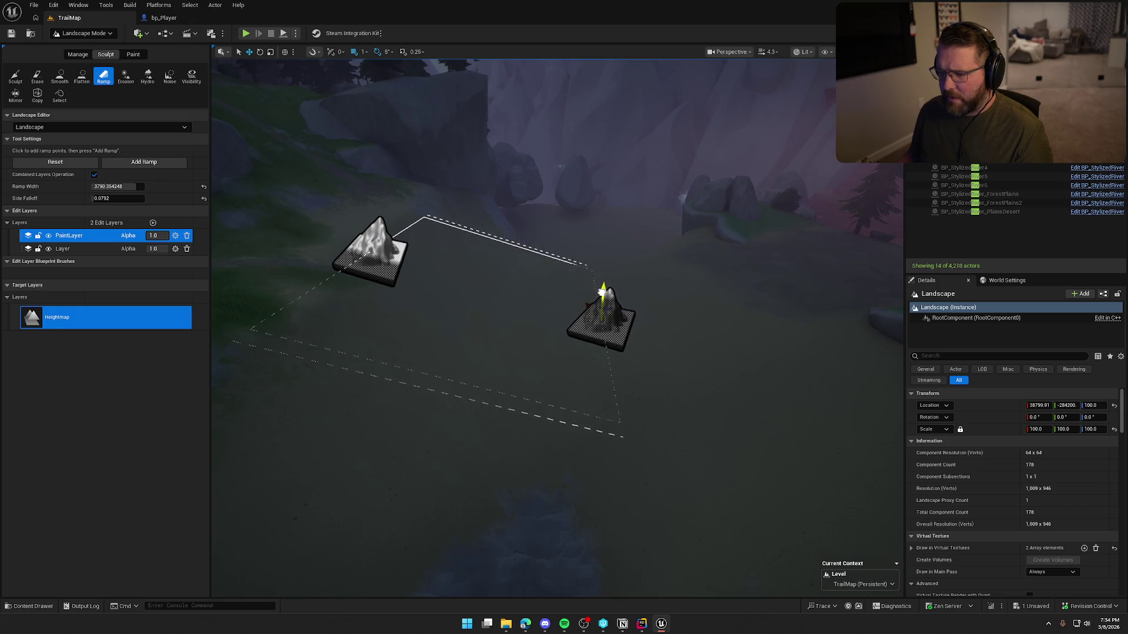
drag(597, 298, 529, 317)
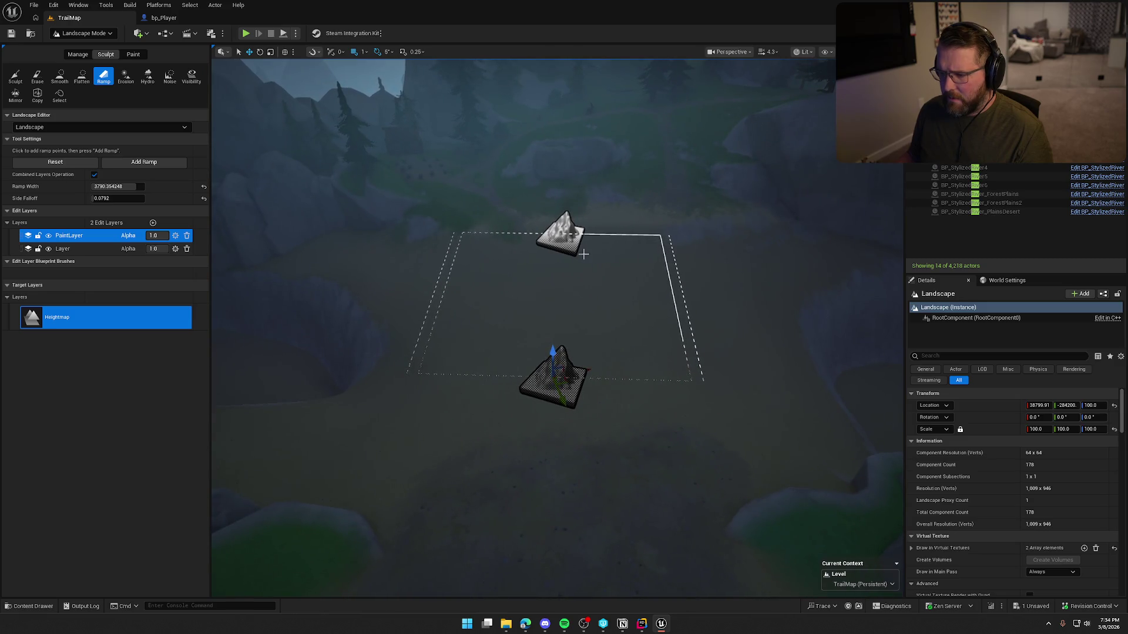
drag(576, 235, 587, 237)
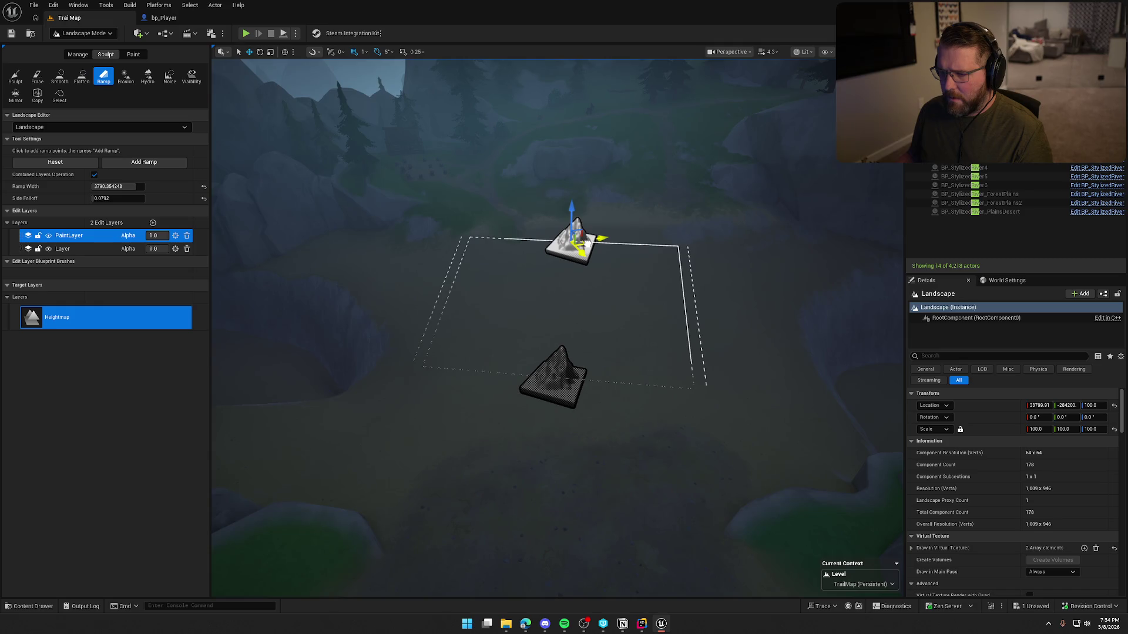
drag(586, 344, 587, 342)
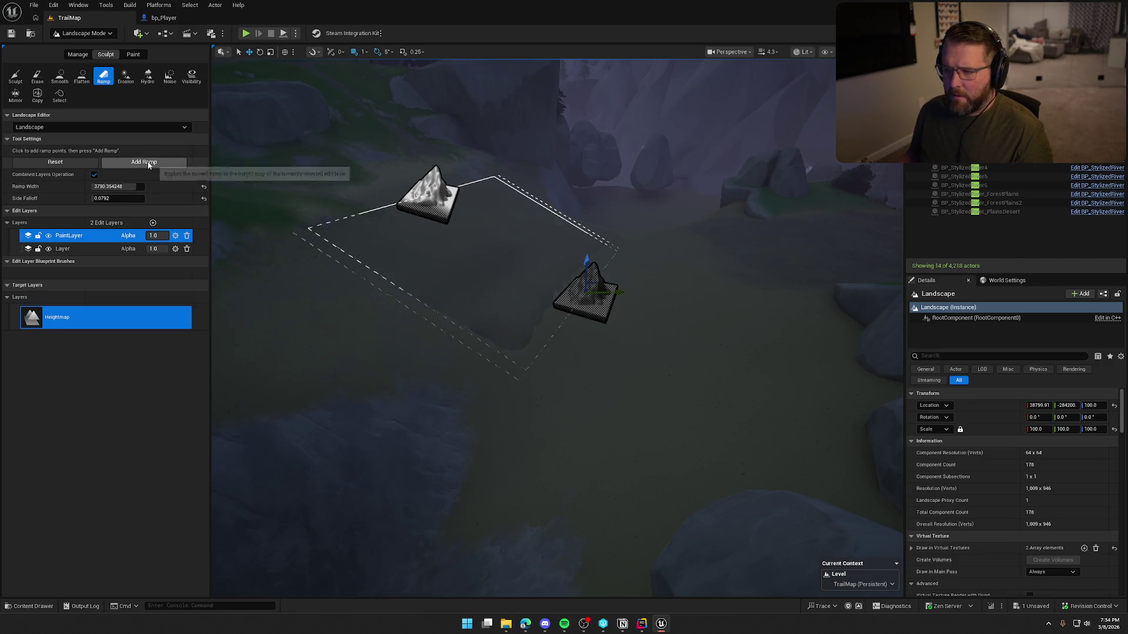
drag(467, 286, 467, 286)
click(59, 79)
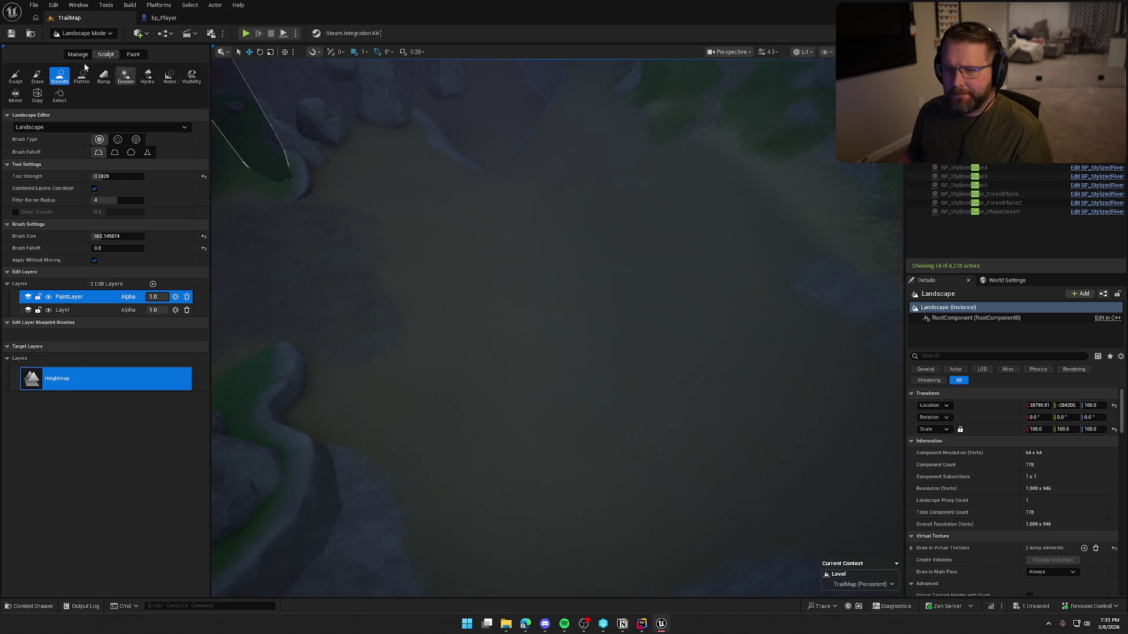
click(79, 34)
click(83, 45)
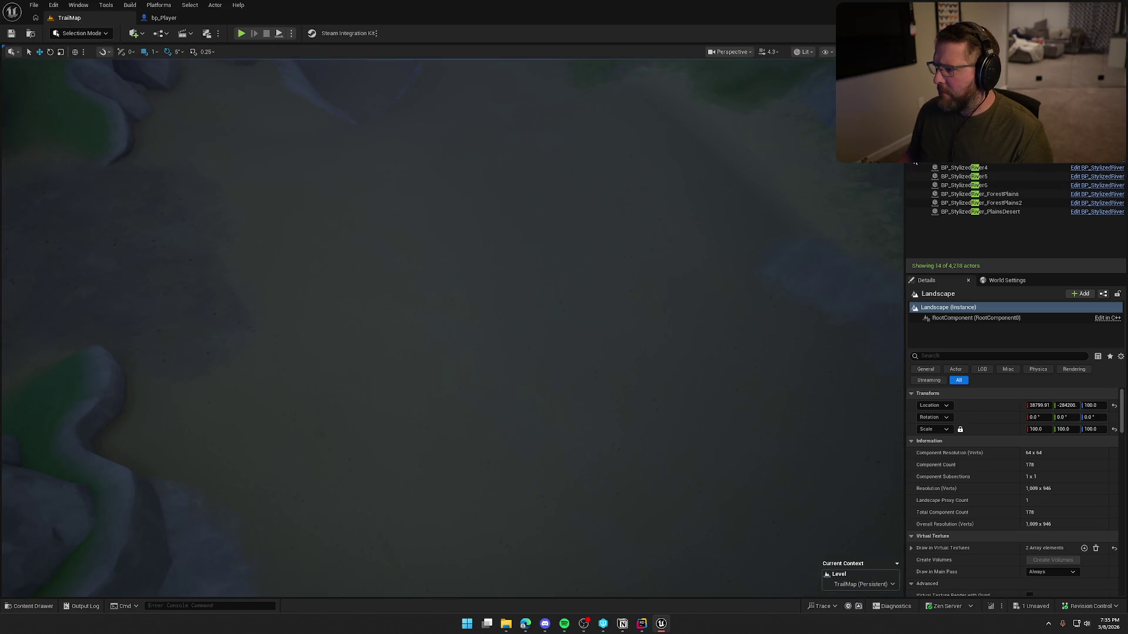
scroll(662, 251, down, 10)
mouse_move(452, 329)
mouse_down()
mouse_move(434, 364)
mouse_move(405, 373)
mouse_move(358, 344)
mouse_move(620, 278)
mouse_up()
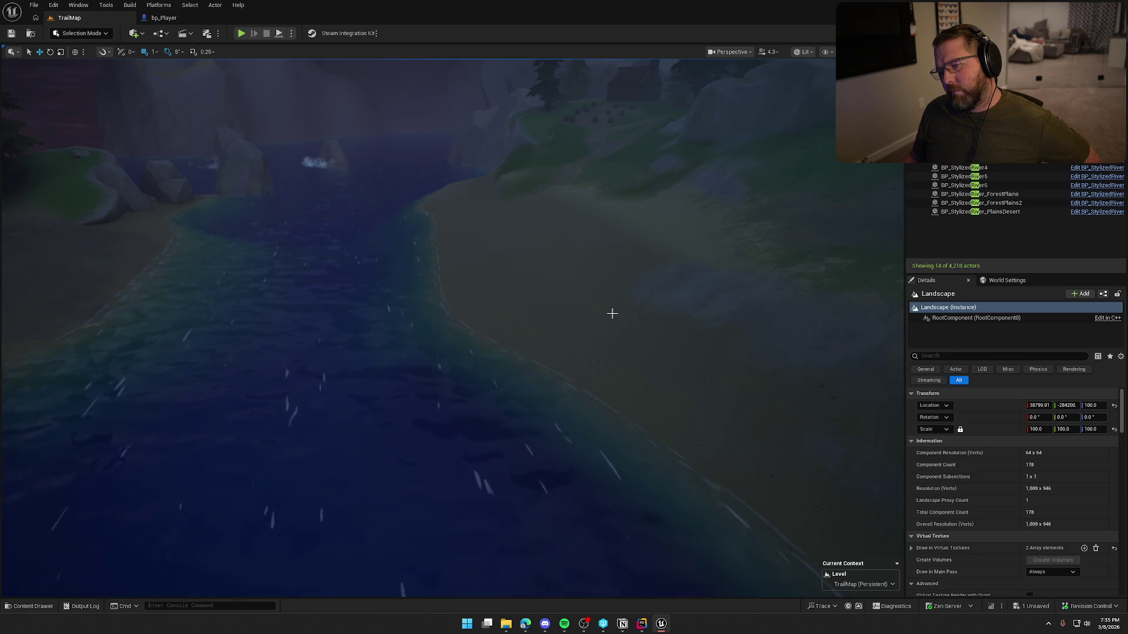
drag(513, 312, 513, 294)
click(82, 33)
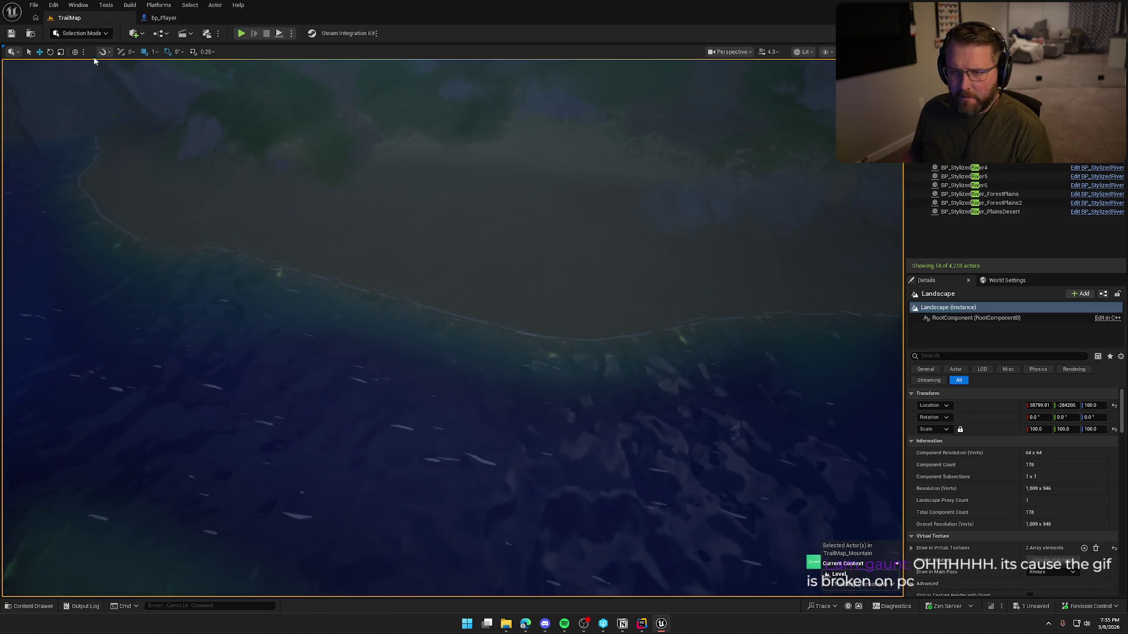
click(83, 57)
mouse_move(514, 294)
mouse_down()
mouse_move(529, 288)
mouse_move(528, 270)
mouse_up()
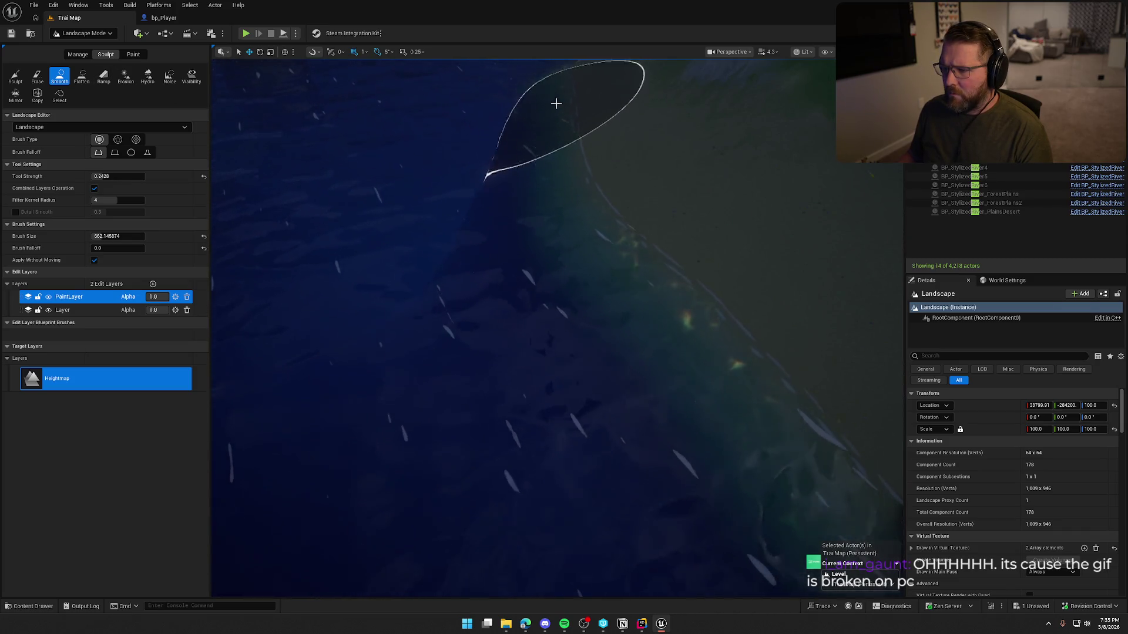
mouse_move(715, 374)
mouse_down()
mouse_move(704, 311)
mouse_move(706, 335)
mouse_up()
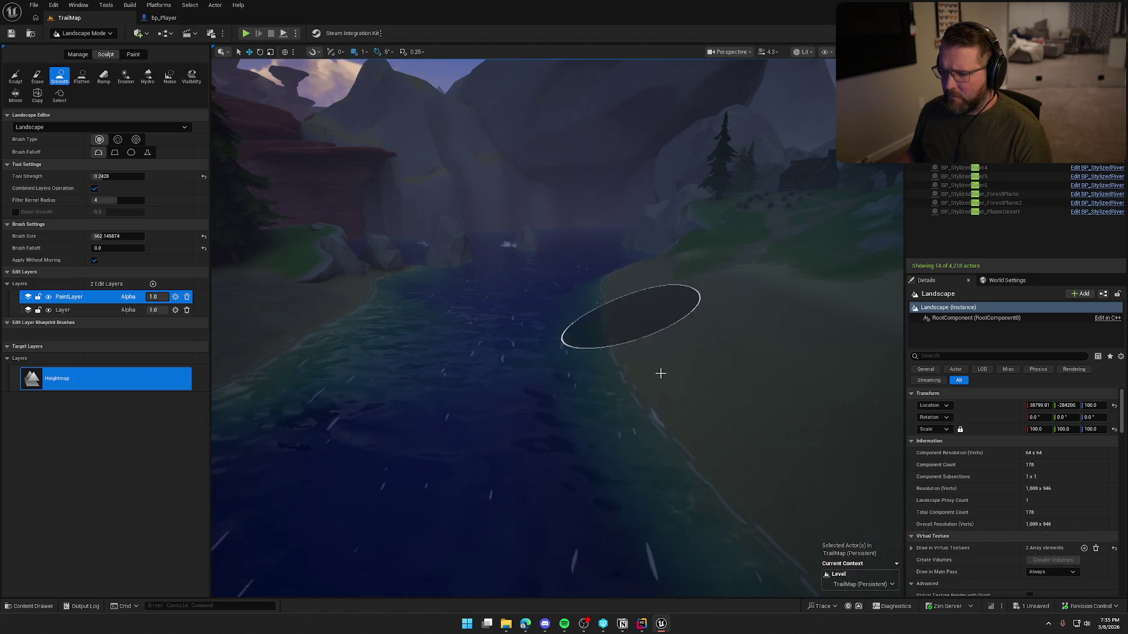
key(e)
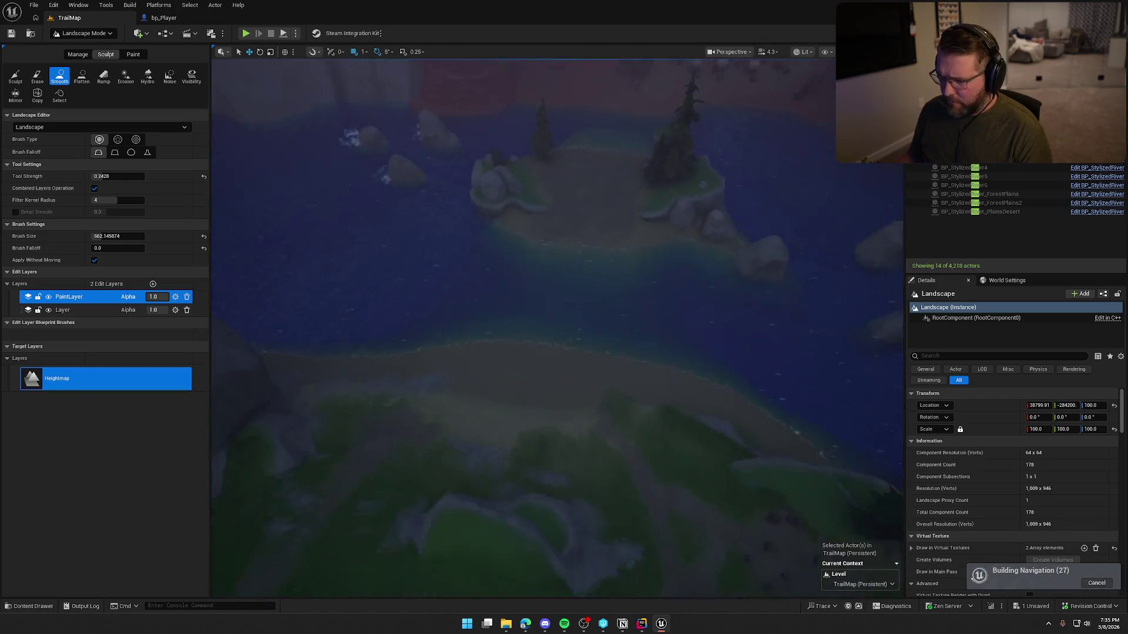
key(q)
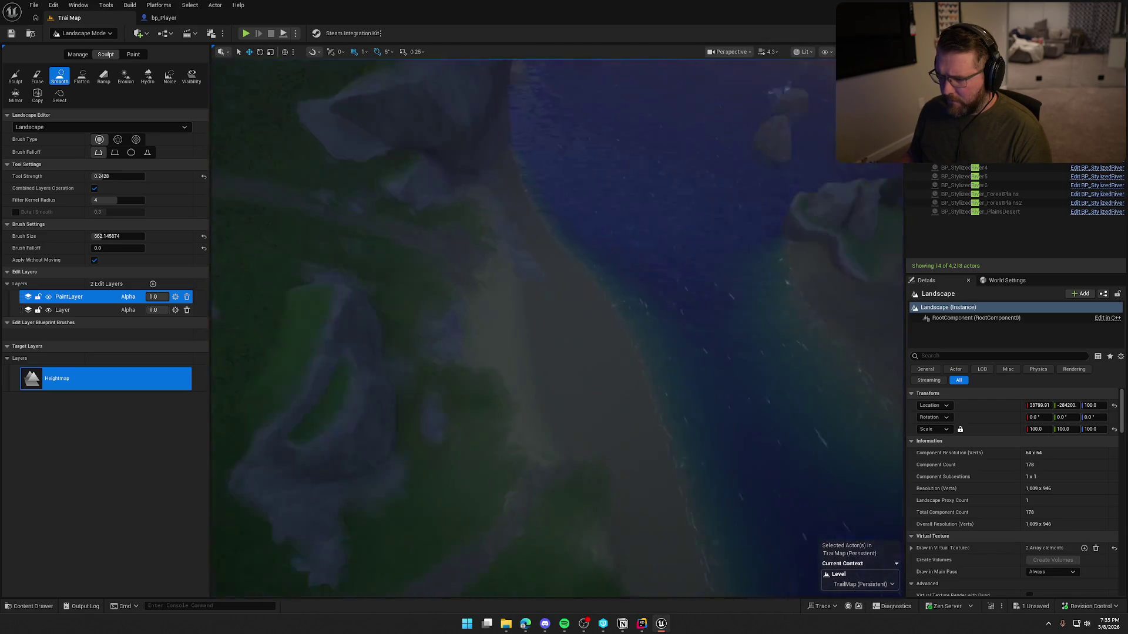
key(s)
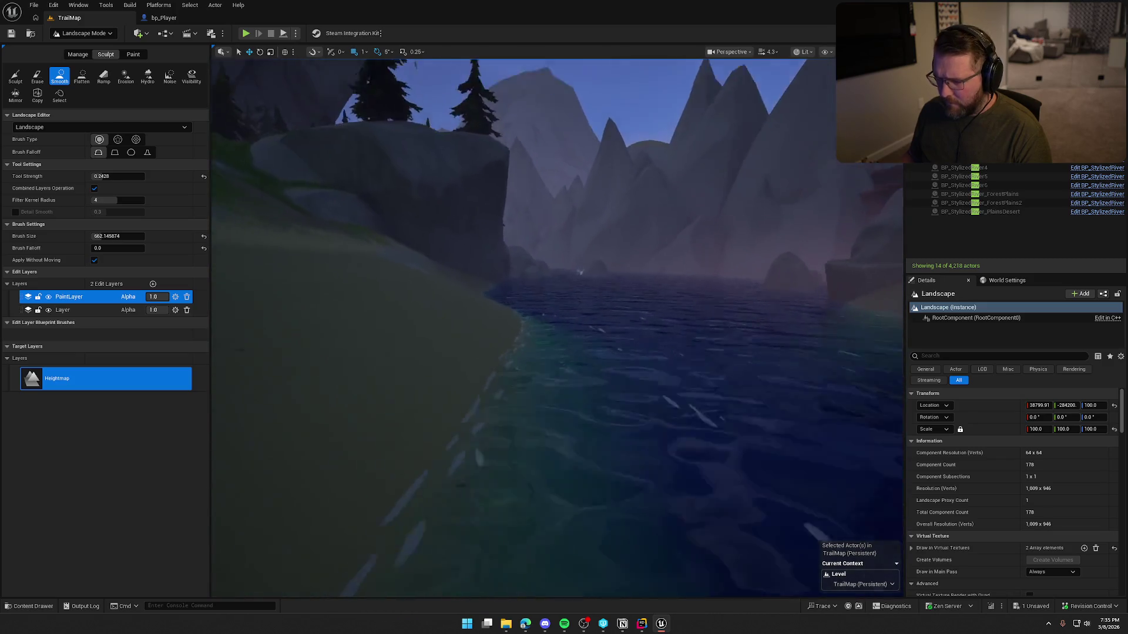
key(w)
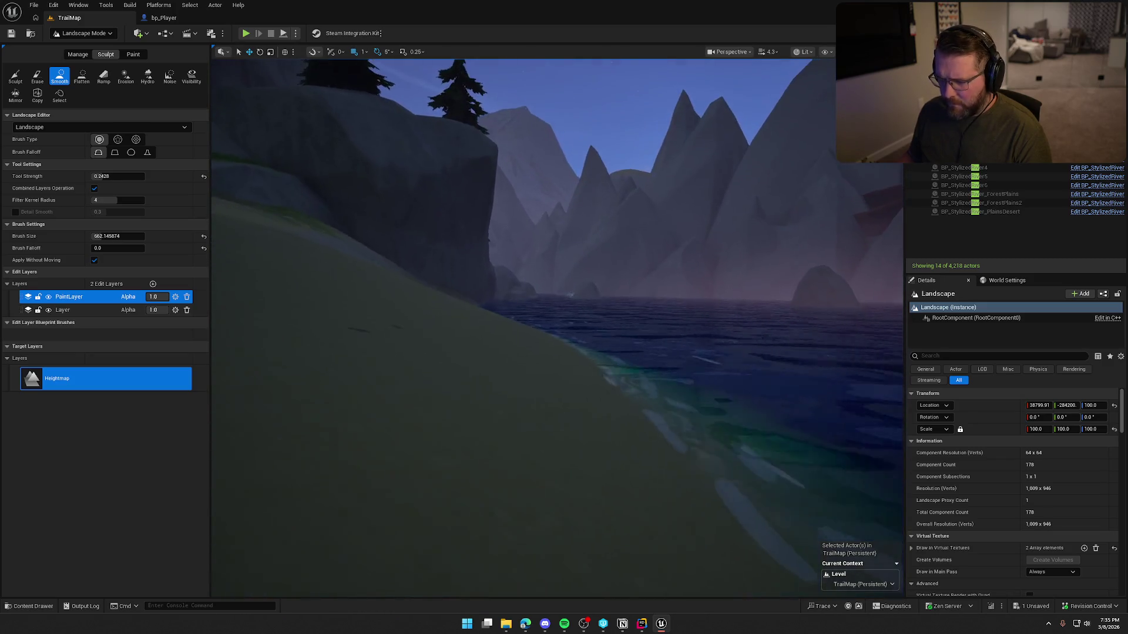
key(w)
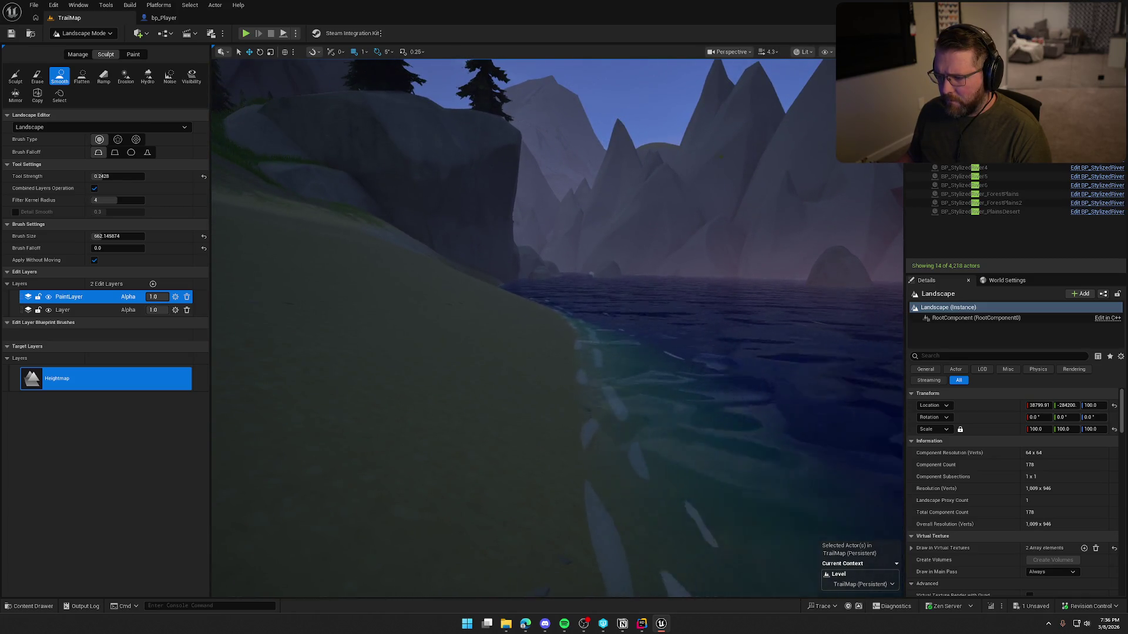
key(w)
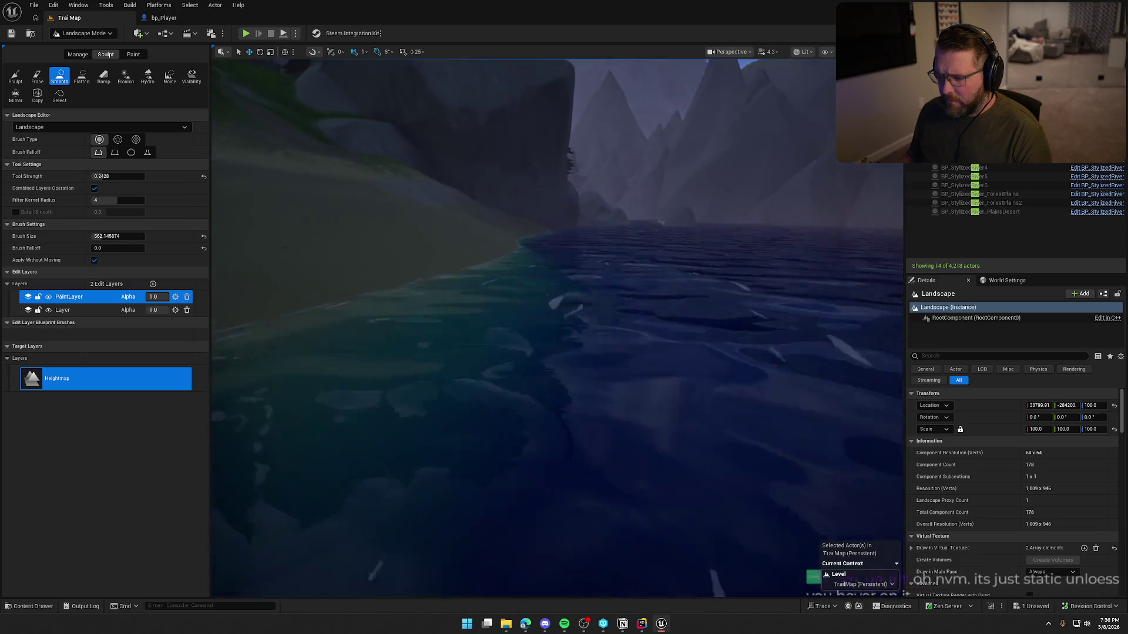
key(s)
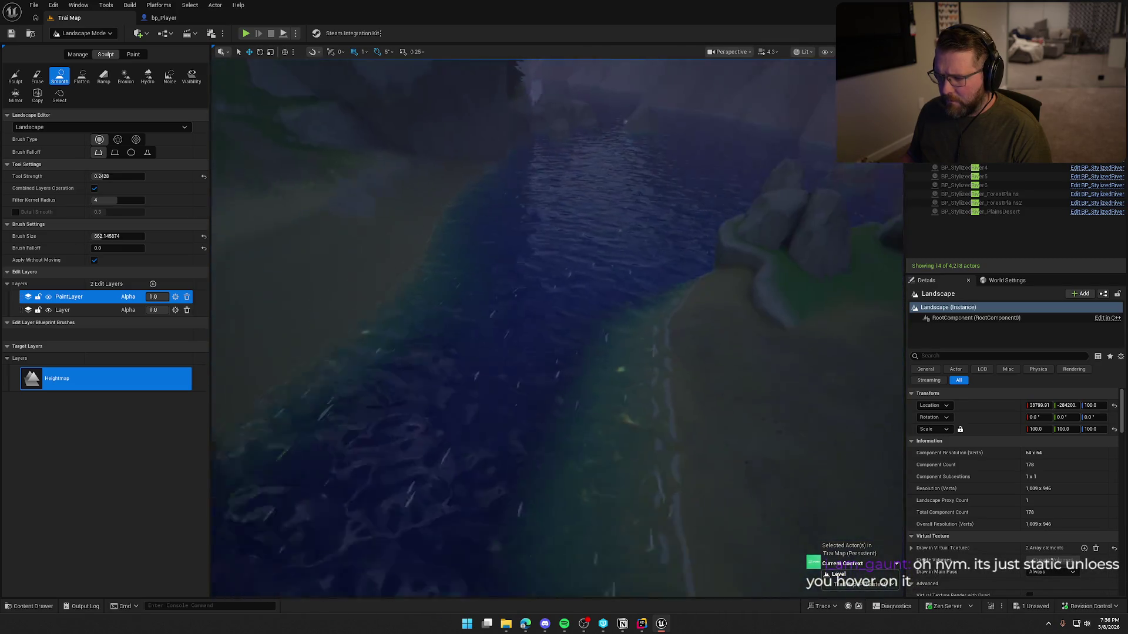
key(w)
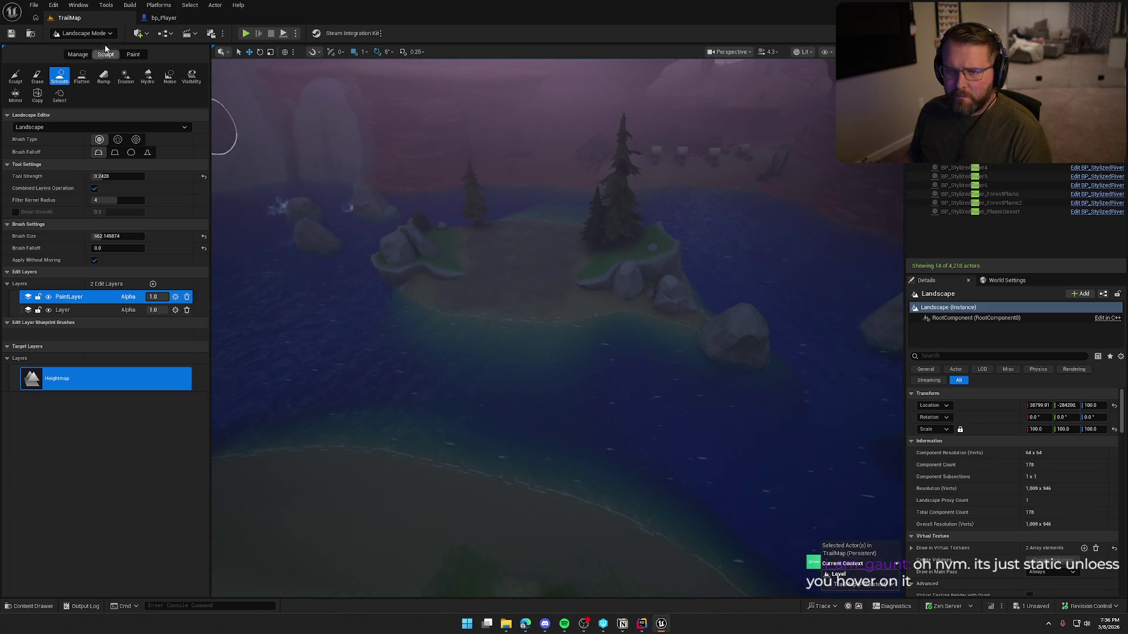
click(86, 34)
click(82, 49)
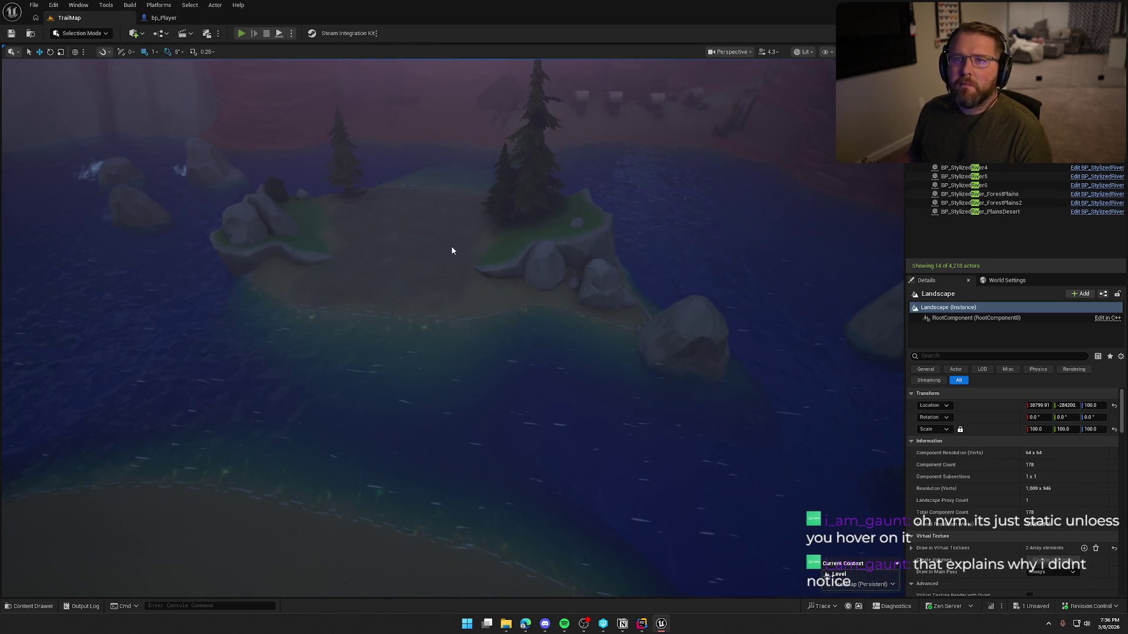
key(alt+p)
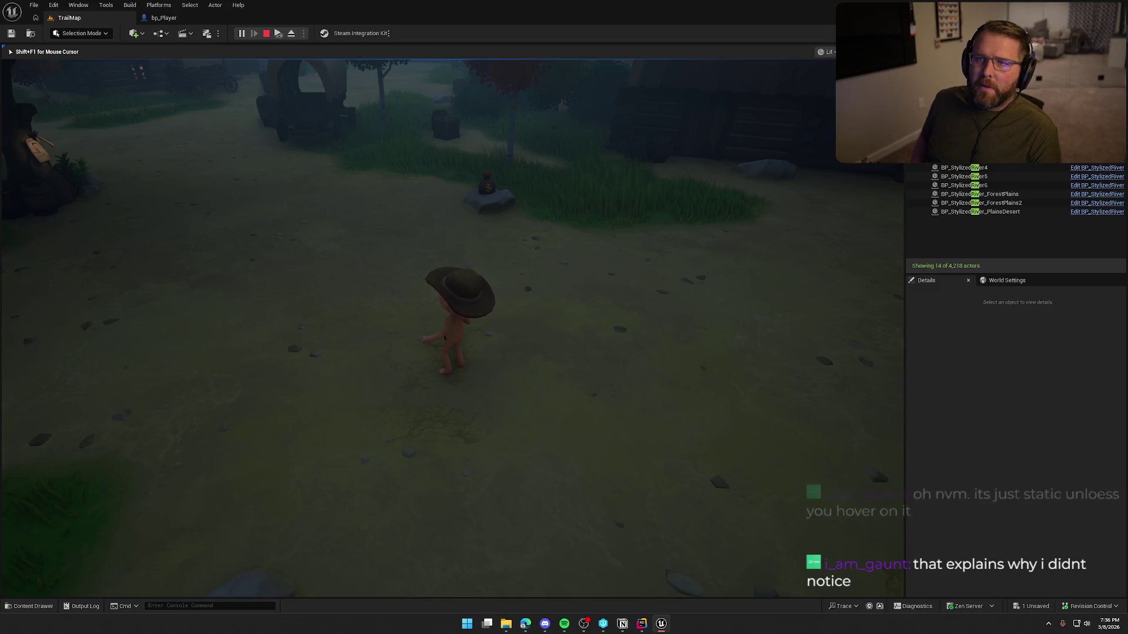
Rerun the last console command to respawn the player.
key(grave)
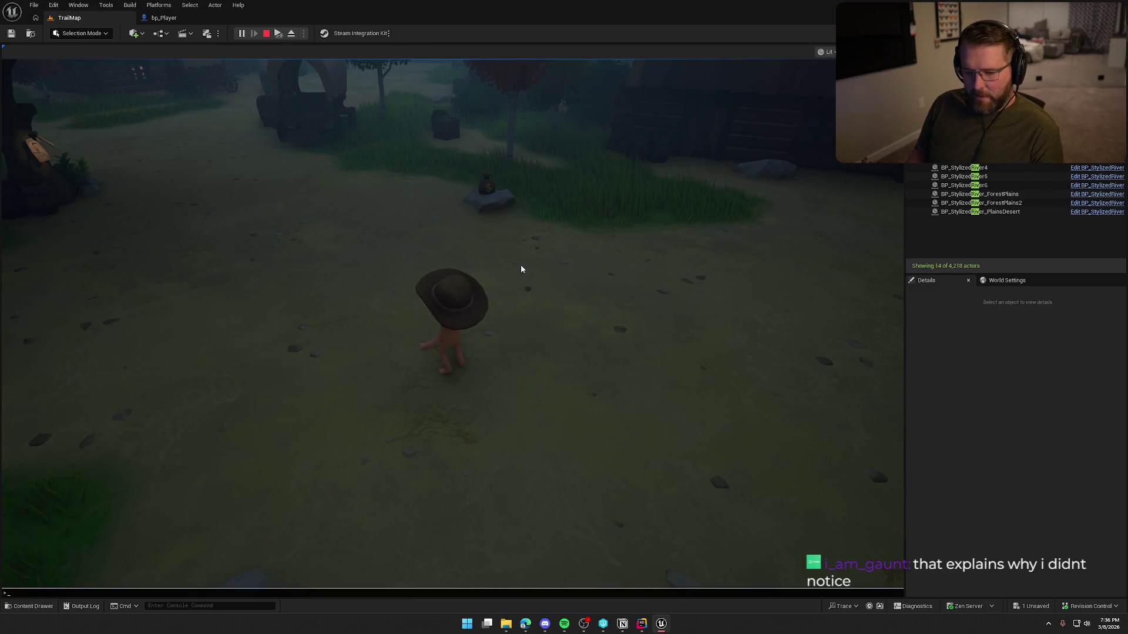
key(Escape)
key(grave)
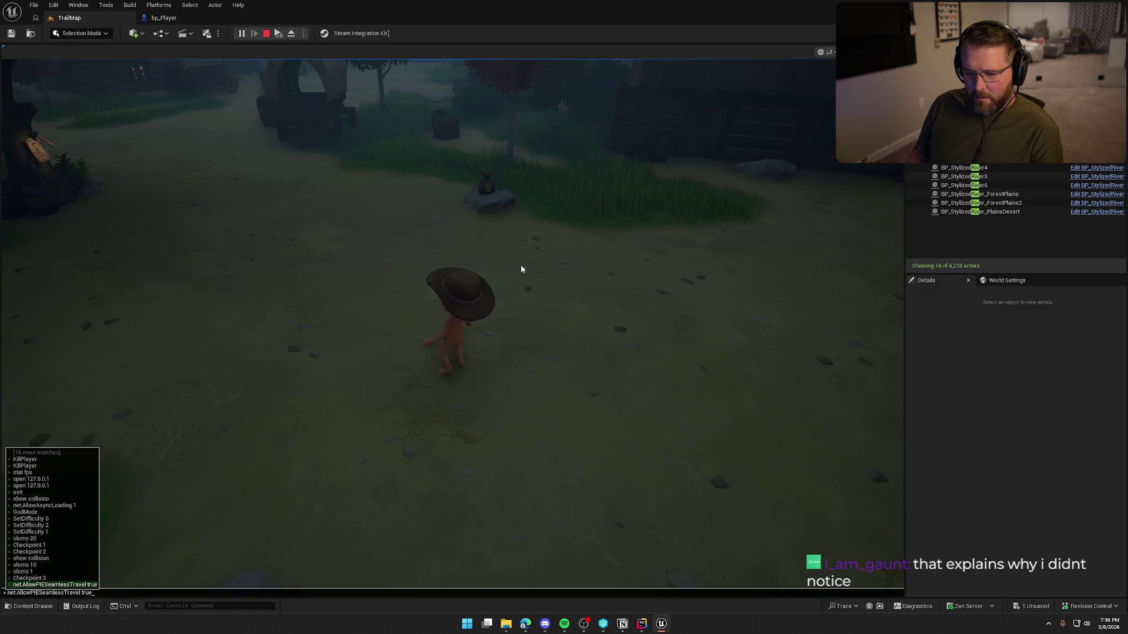
key(Up)
key(Return)
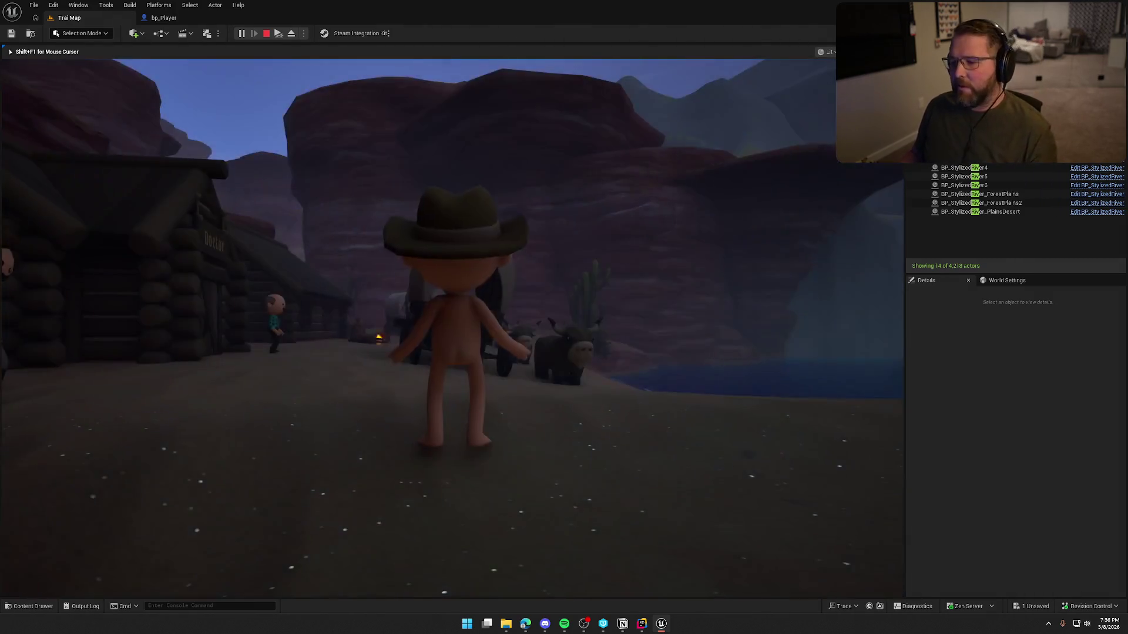
Ride a cow to the wagon, board it, and drive past the Undertaker building into the river.
key(w)
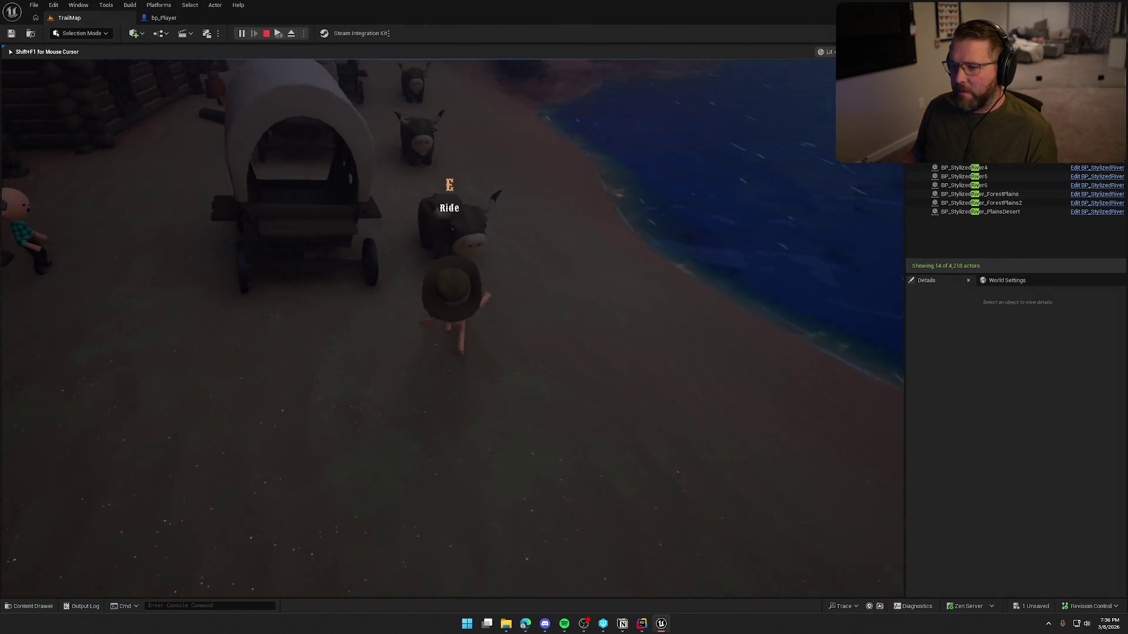
key(e)
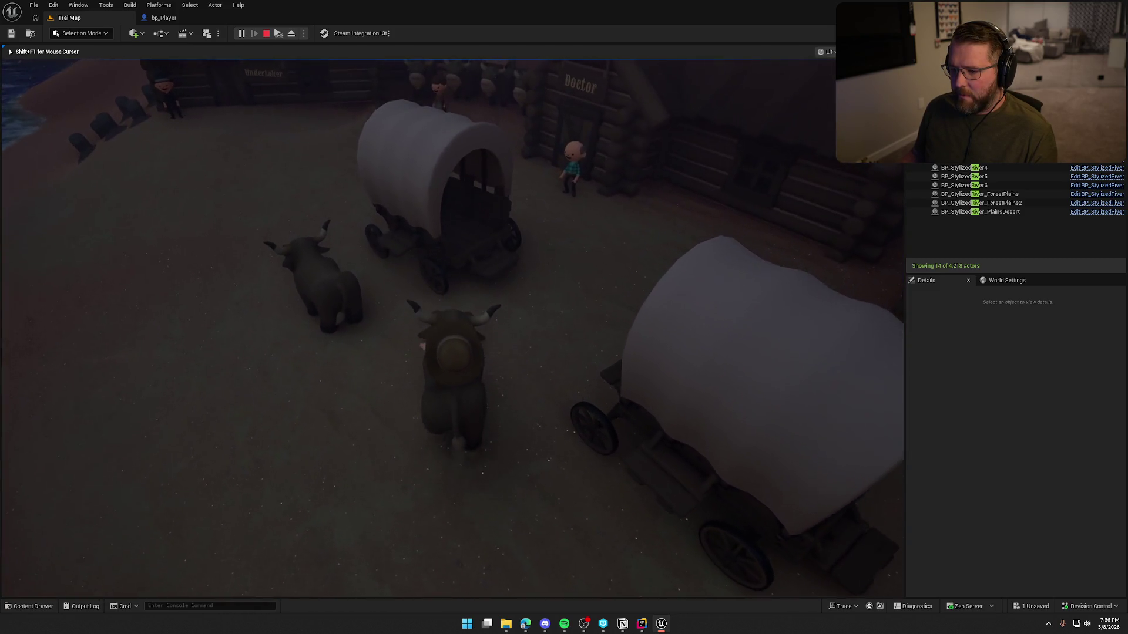
key(e)
key(w)
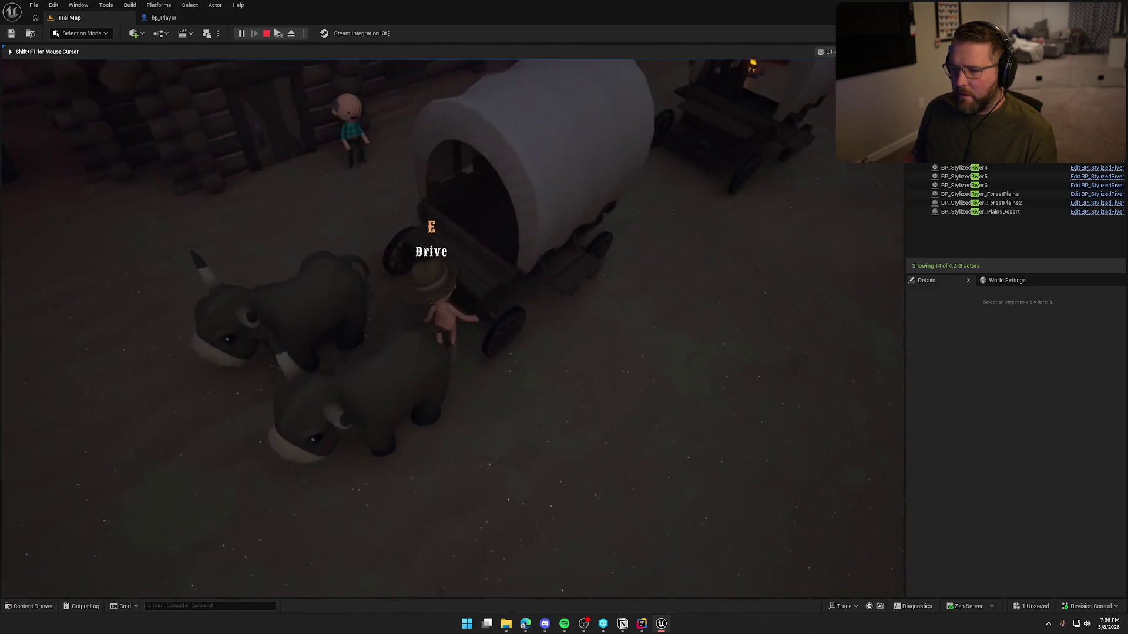
key(e)
key(w)
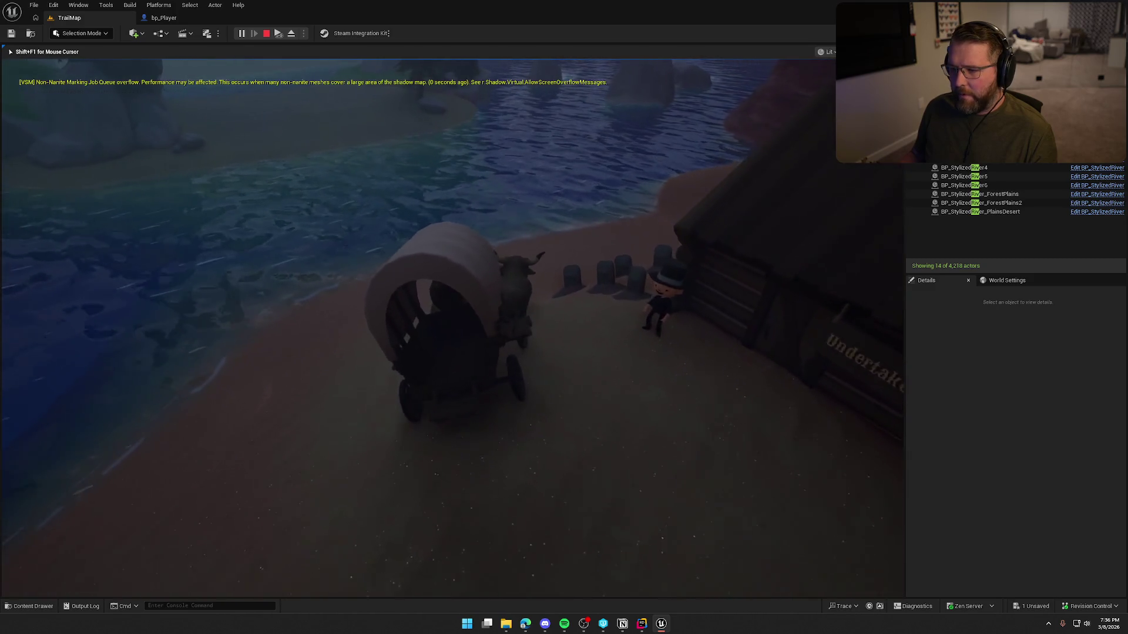
key(e)
key(w)
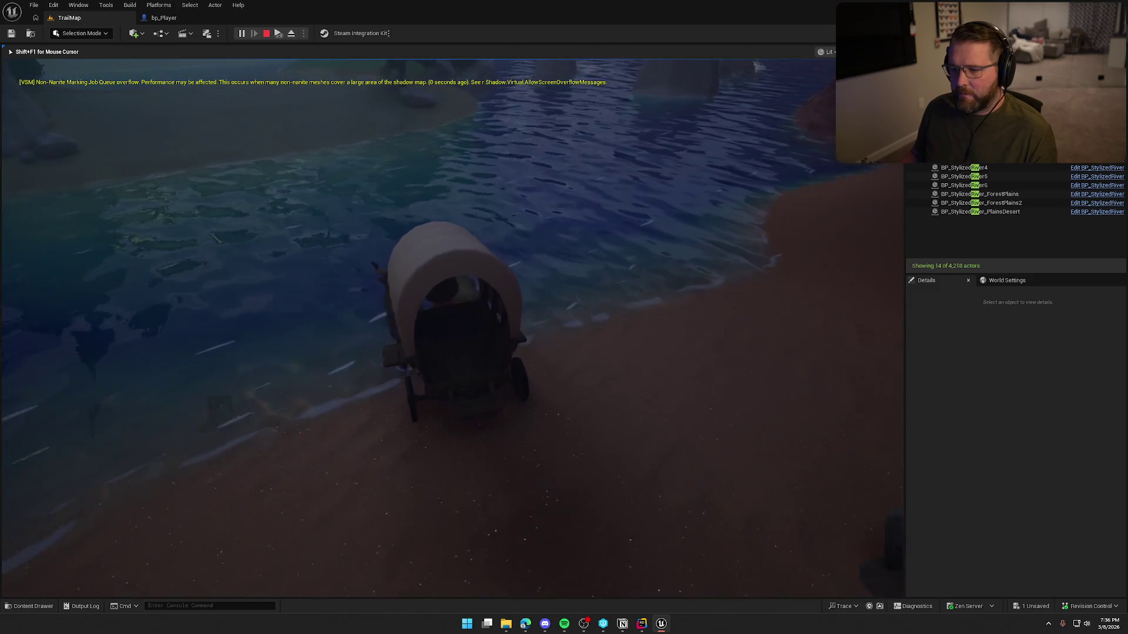
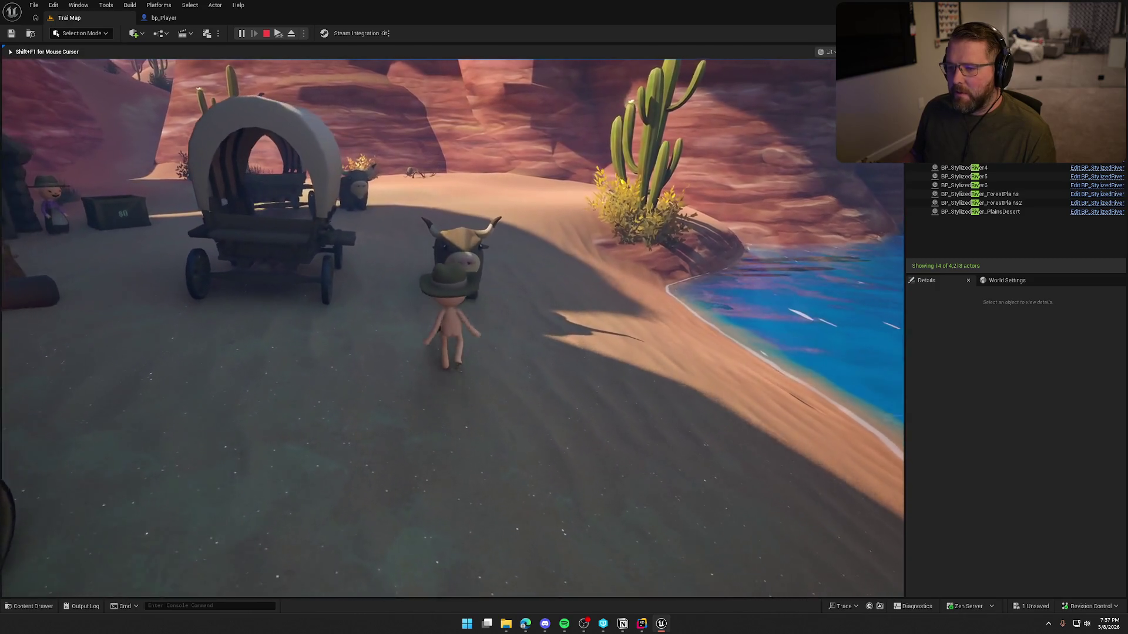
Mount the bull and drive the wagon forward and right toward the river.
key(e)
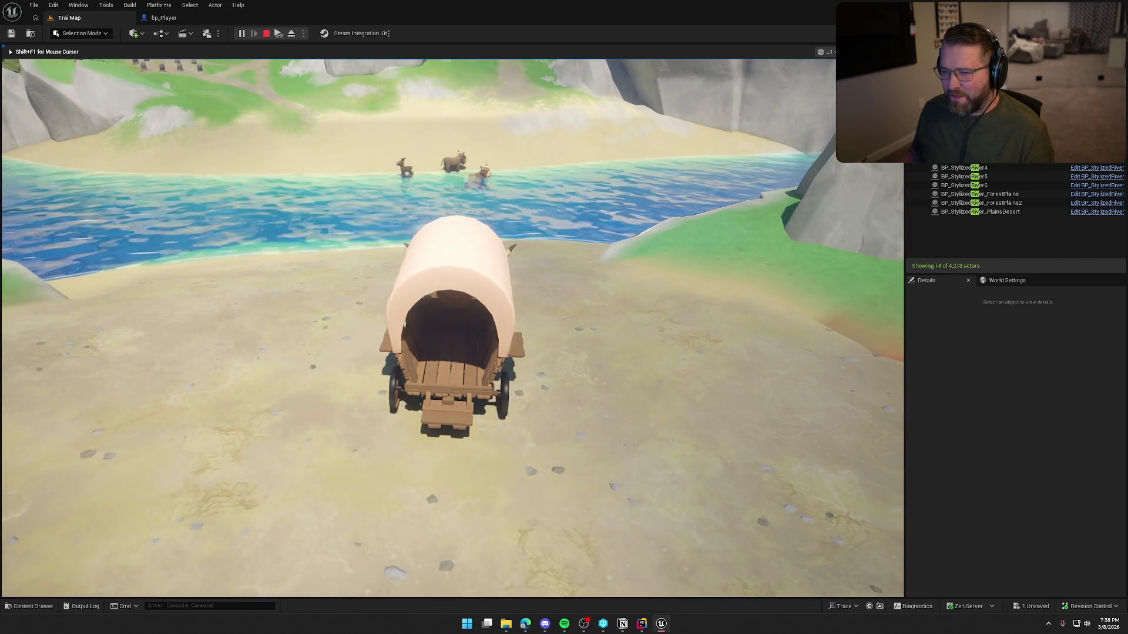
key(w)
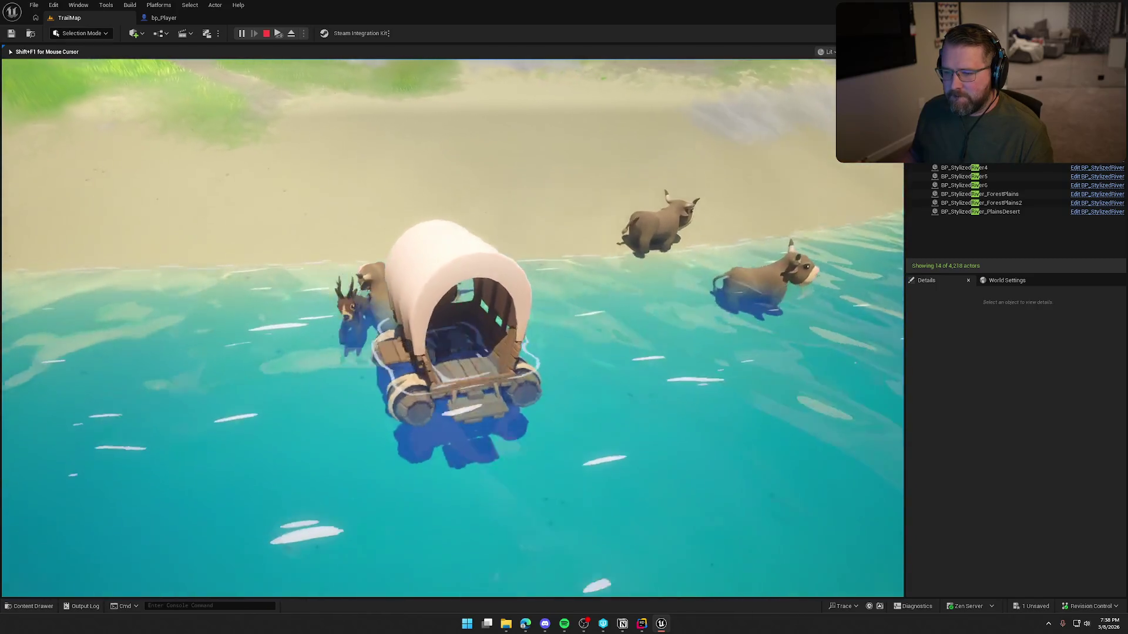
key(d)
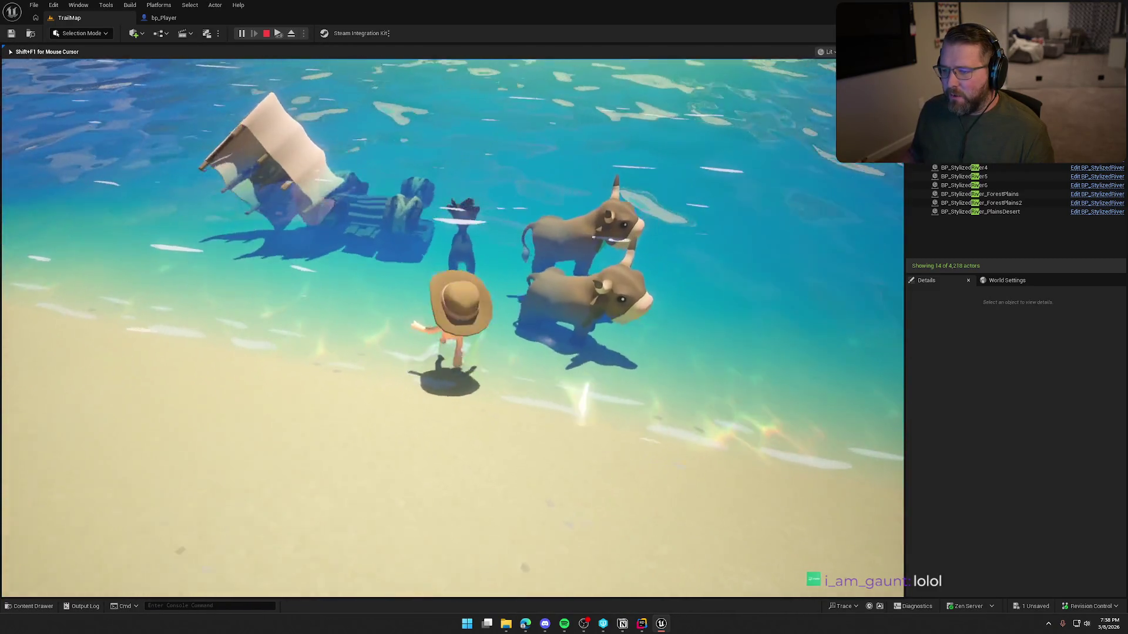
Walk the character along the shore and into the shallows beside the cows.
key(w)
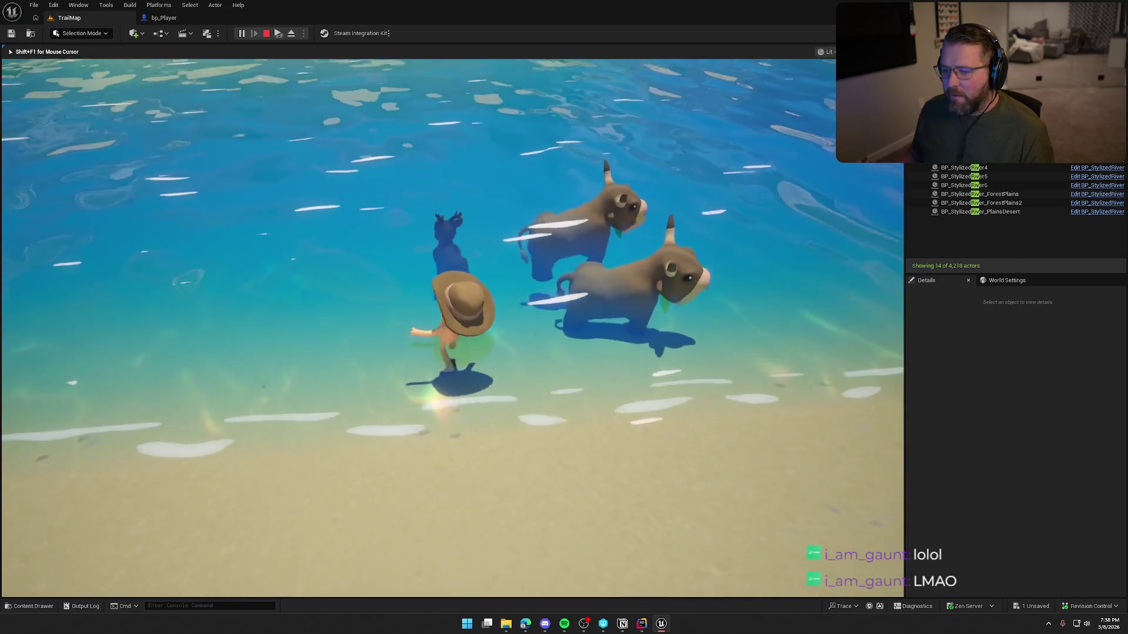
key(w)
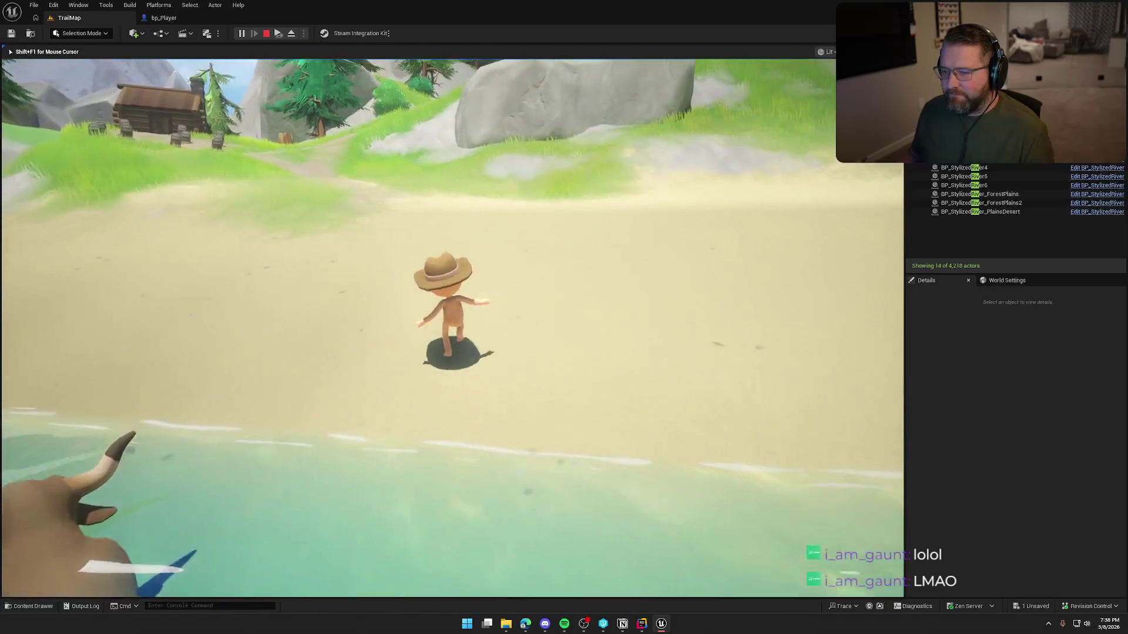
key(w)
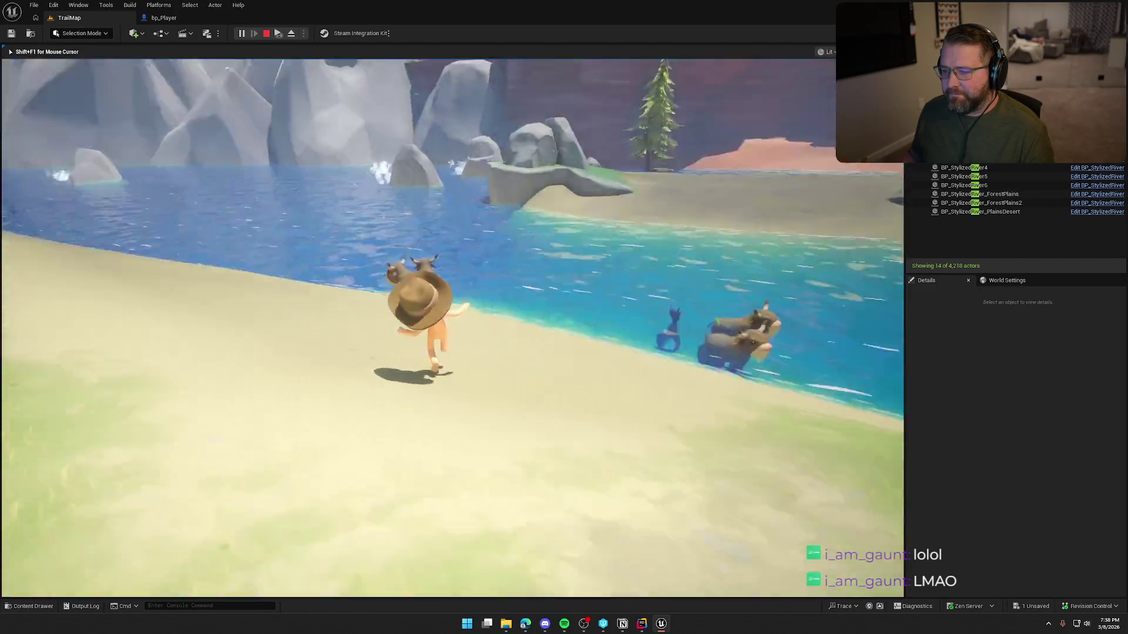
key(w)
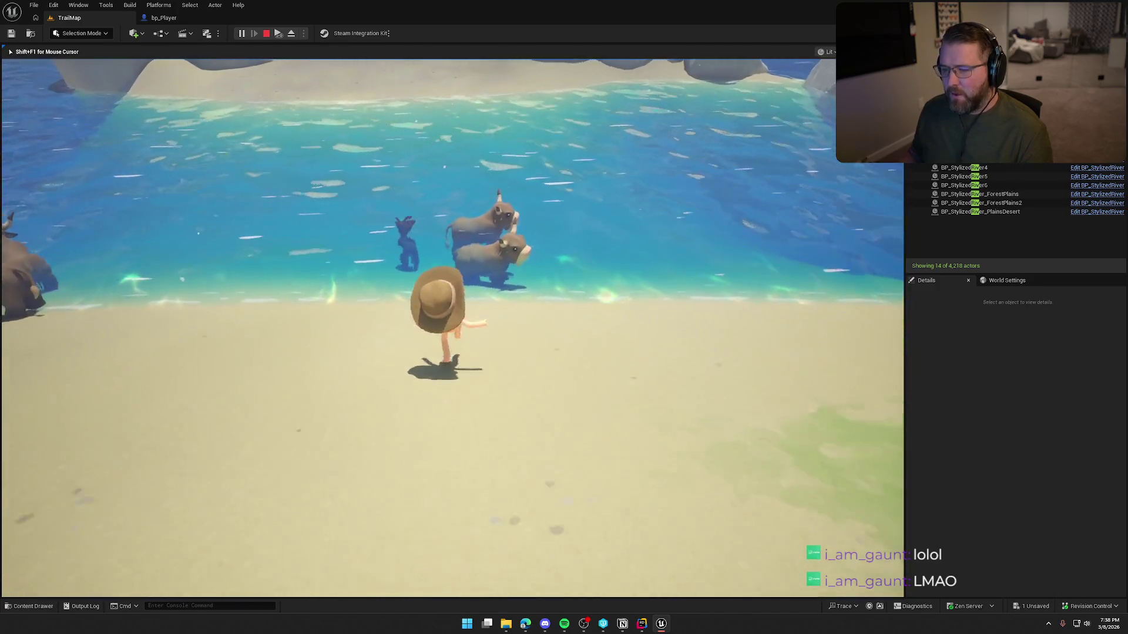
key(a)
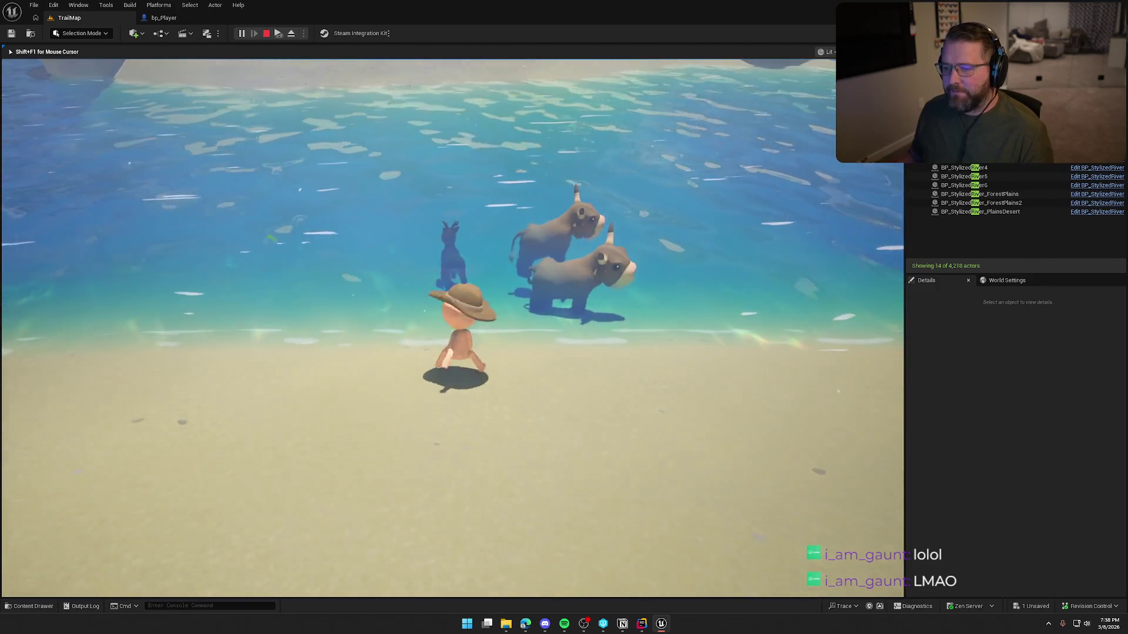
key(a)
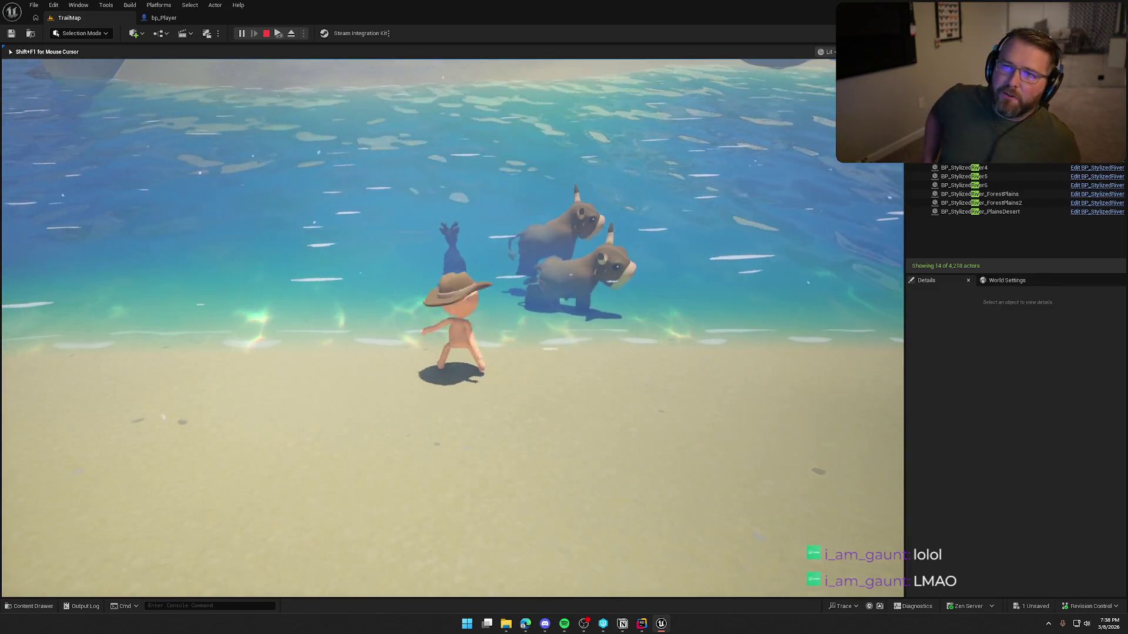
key(s)
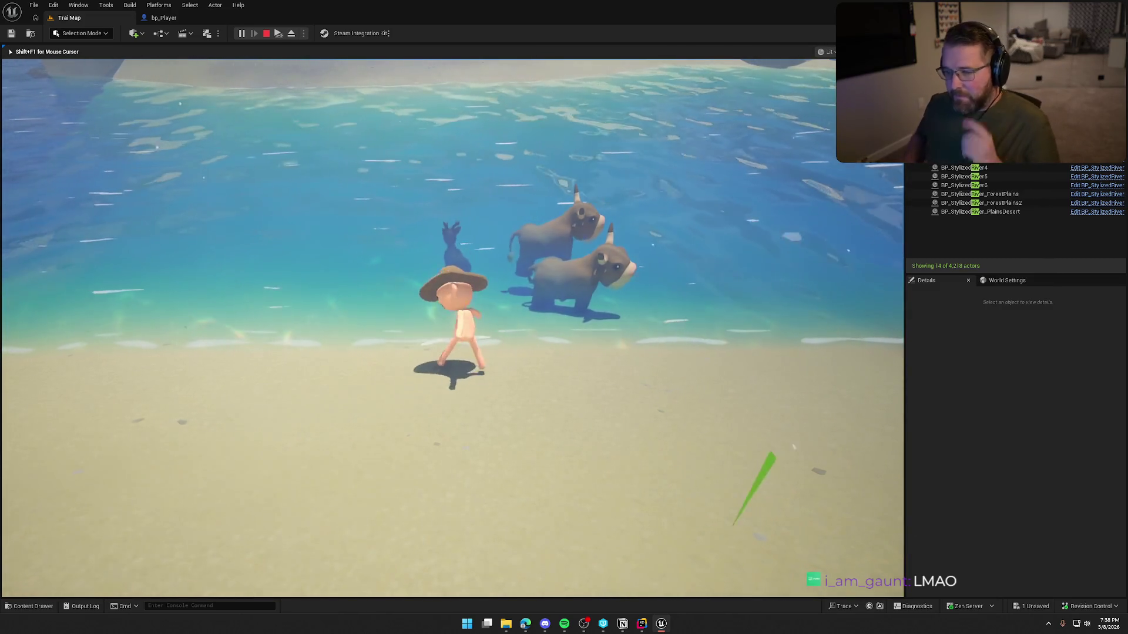
key(d)
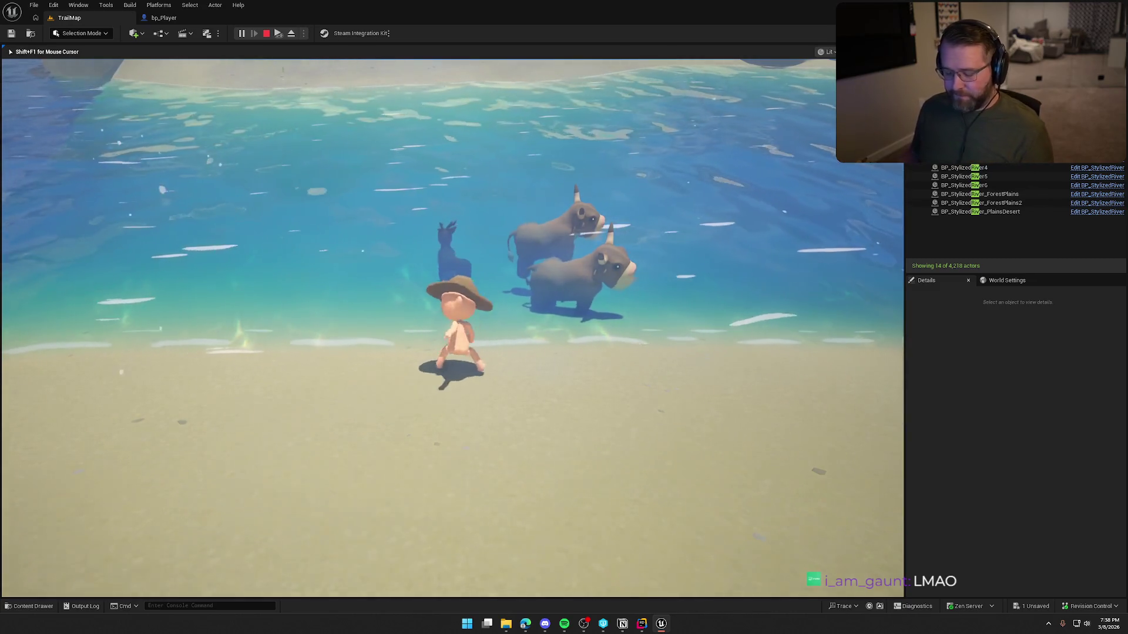
key(w)
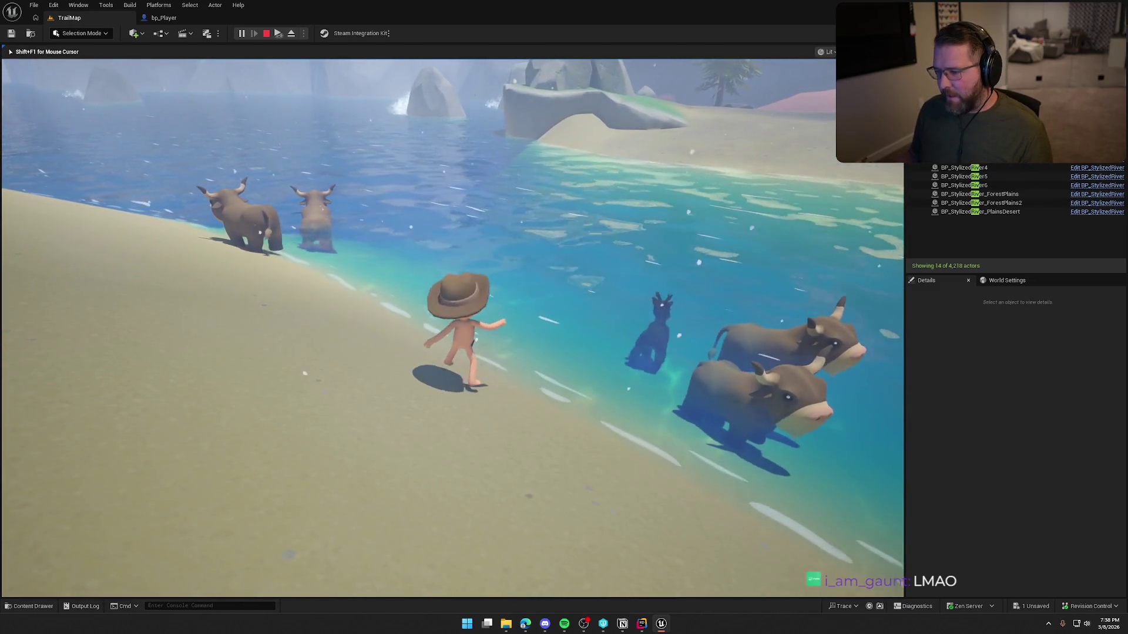
key(d)
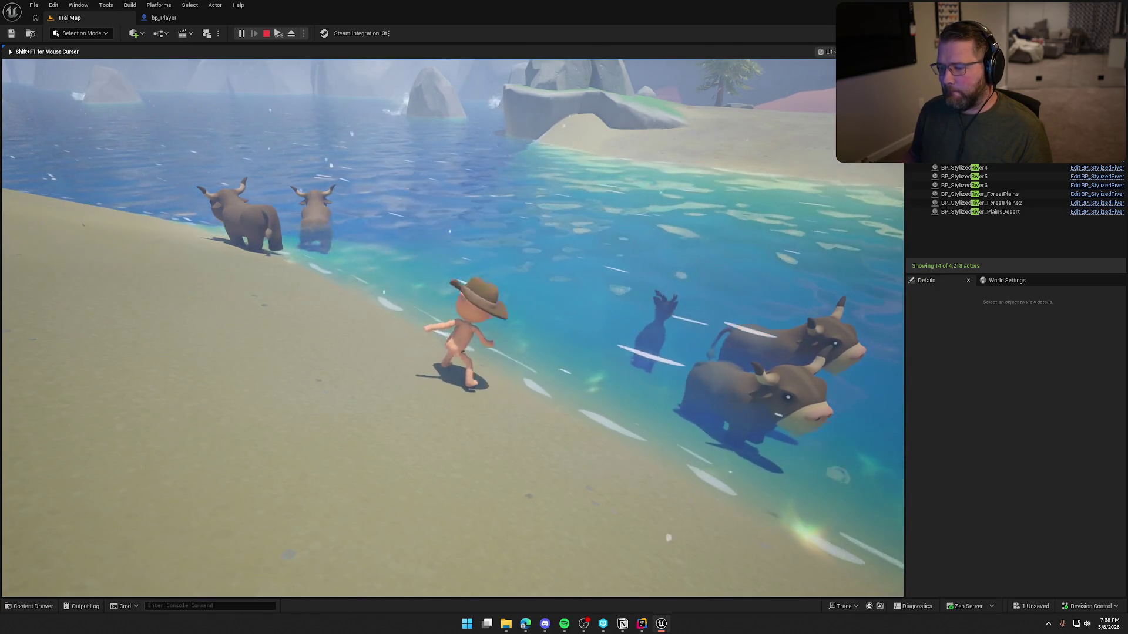
key(w)
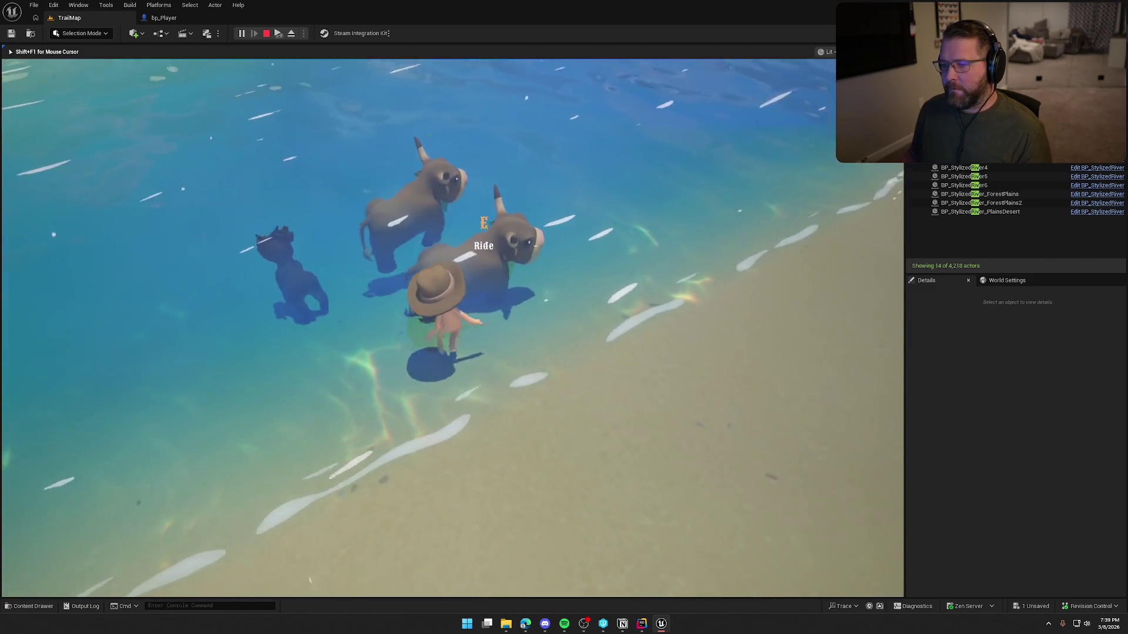
Ride and dismount a cow at the shore, then stop PIE to see the Message Log errors.
key(e)
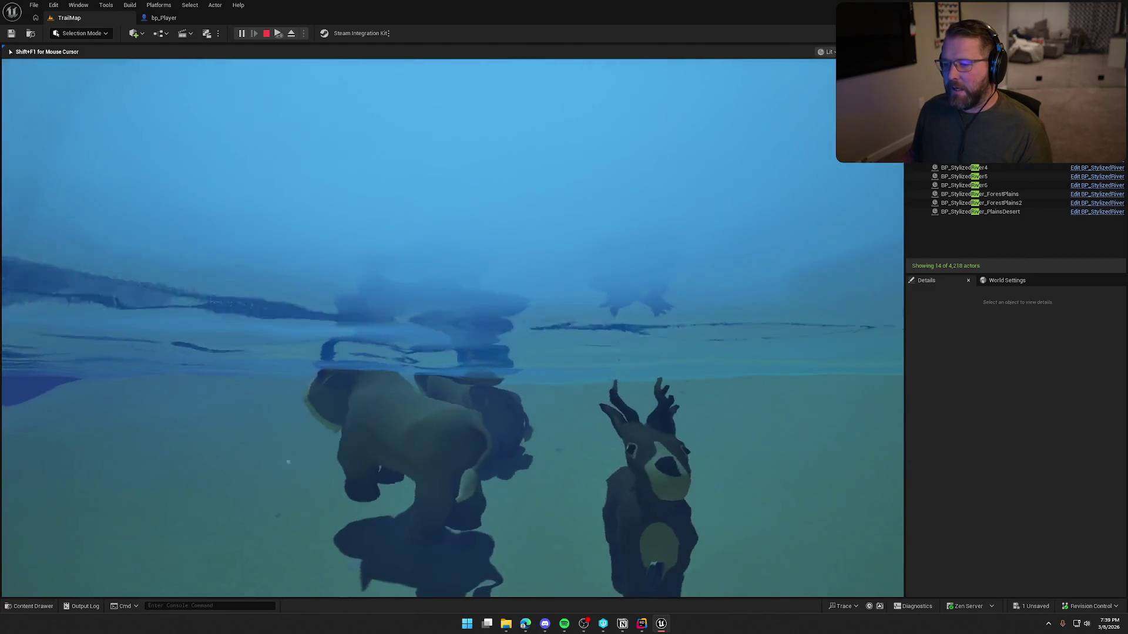
key(w)
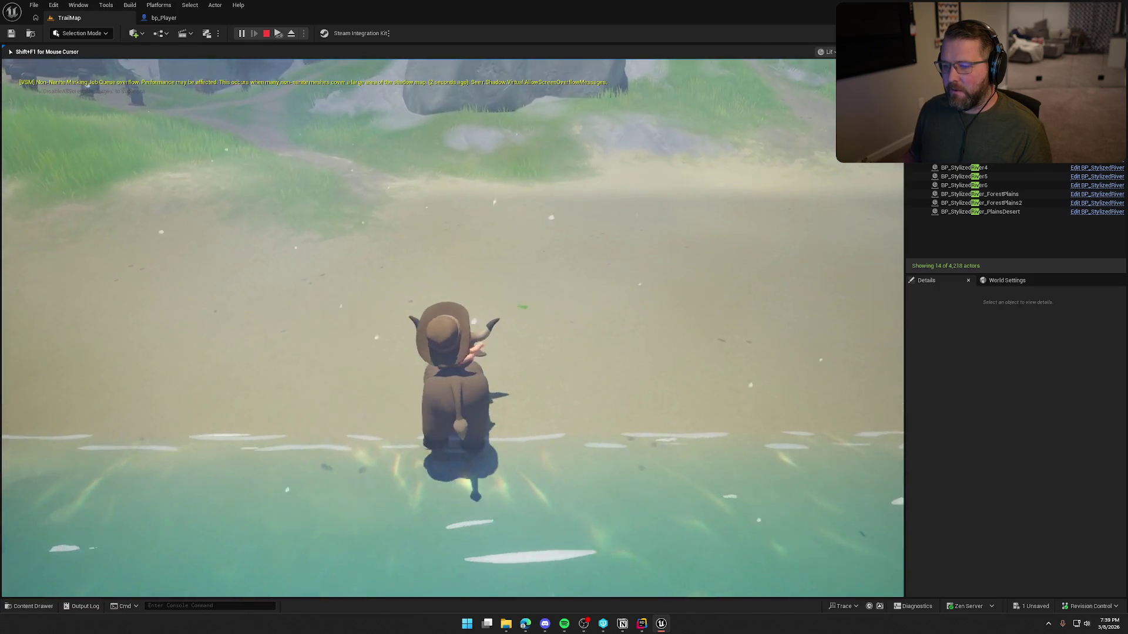
key(e)
key(e)
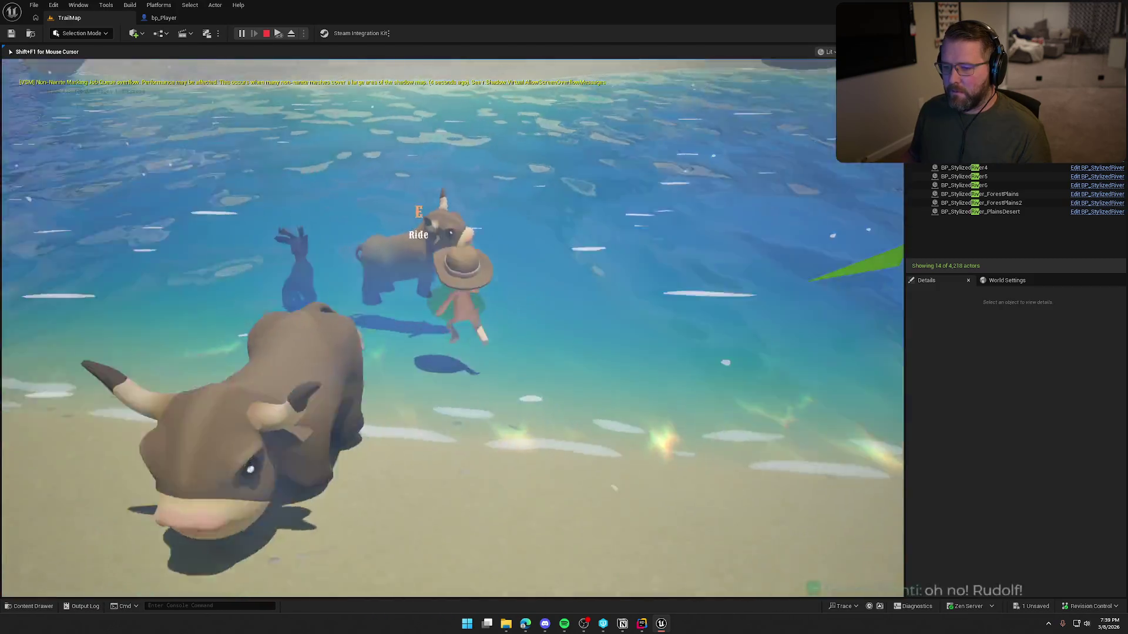
key(w)
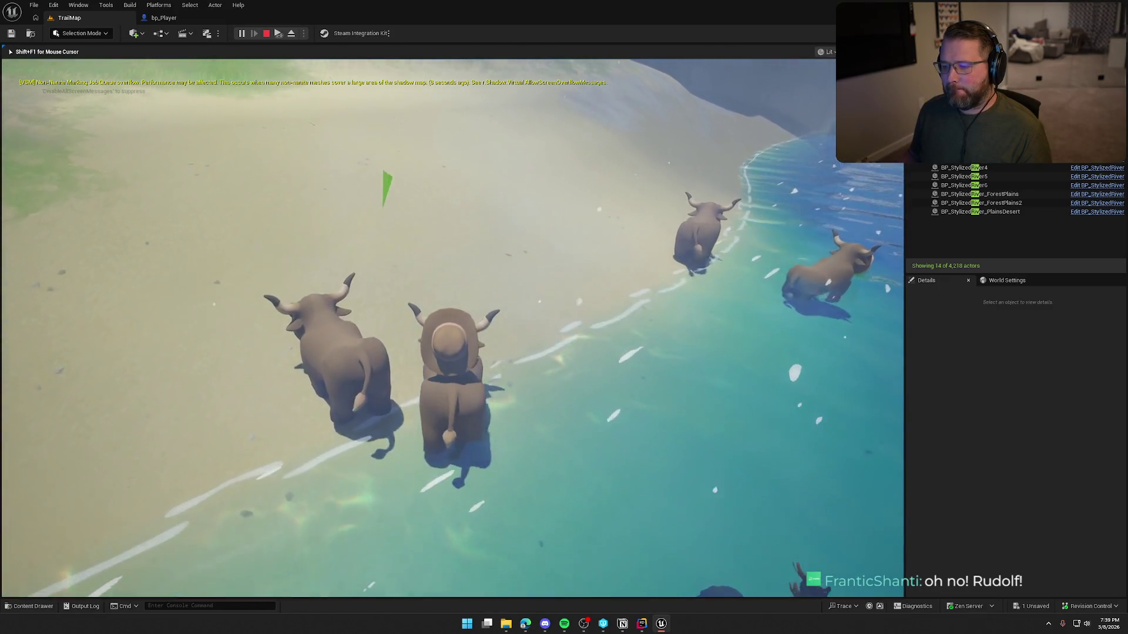
key(e)
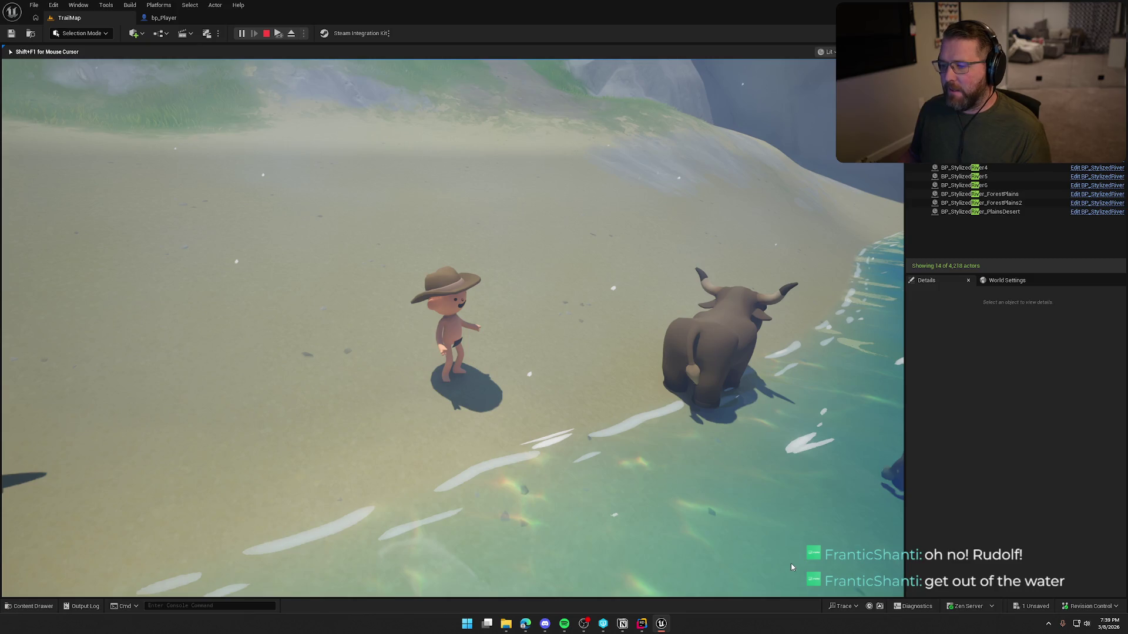
key(Escape)
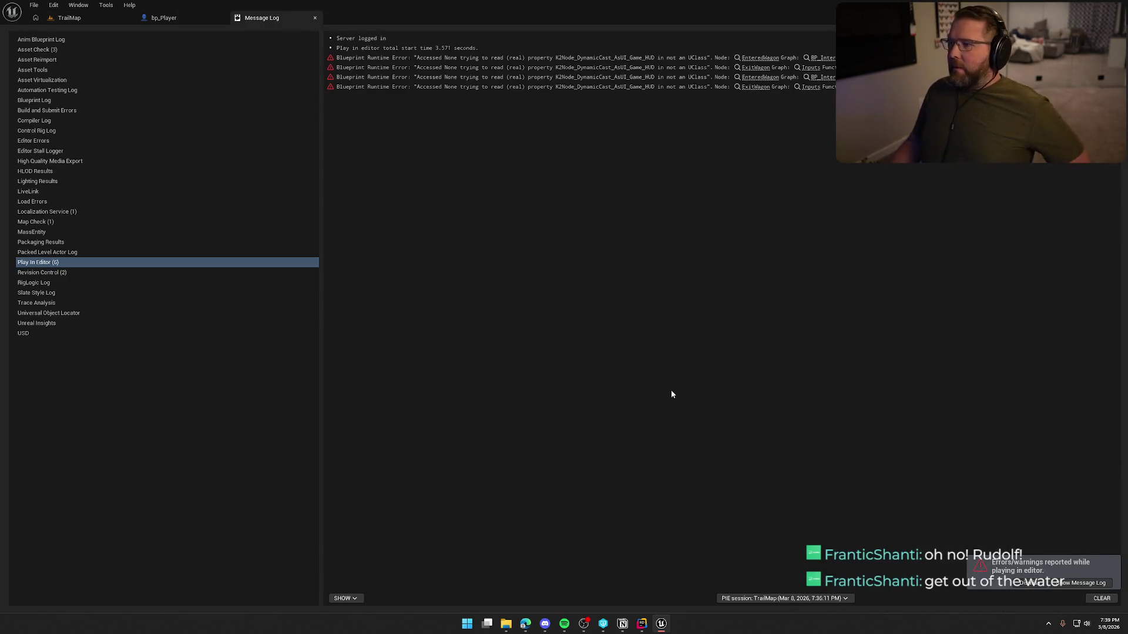
Close the Message Log, deselect nodes in the bp_Player EventGraph, and switch to Notion.
middle_click(285, 18)
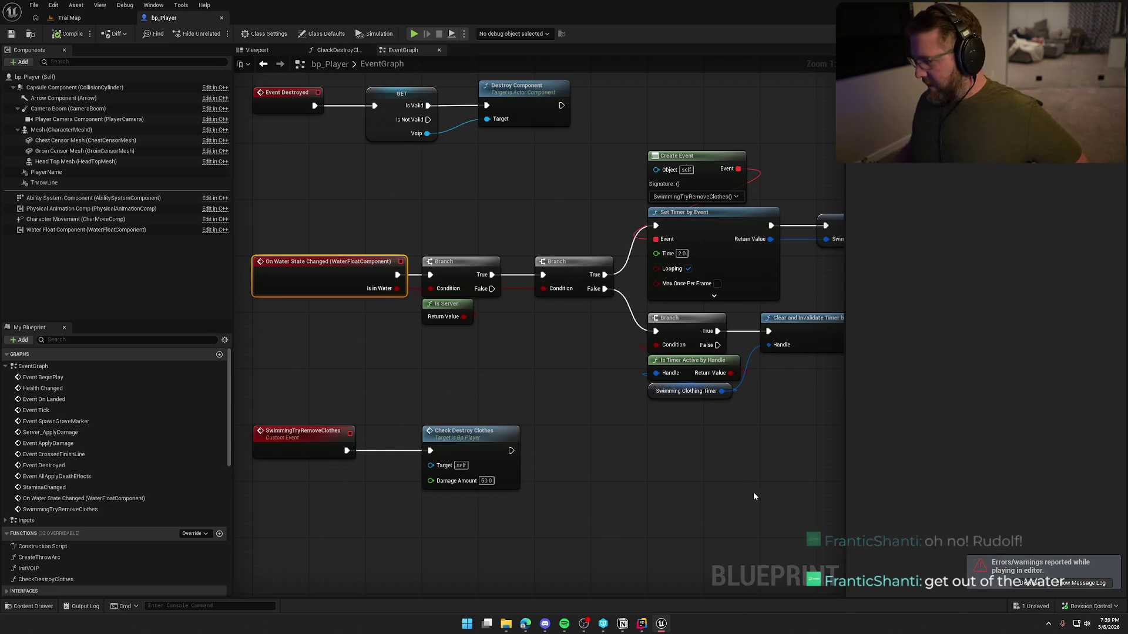
click(743, 505)
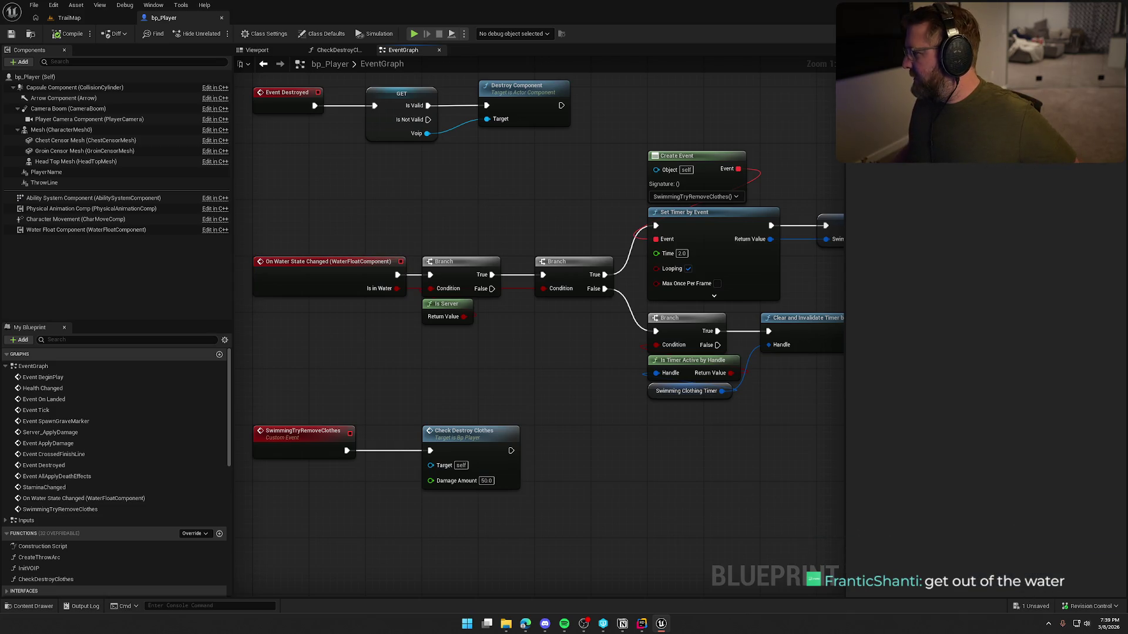
key(alt+Tab)
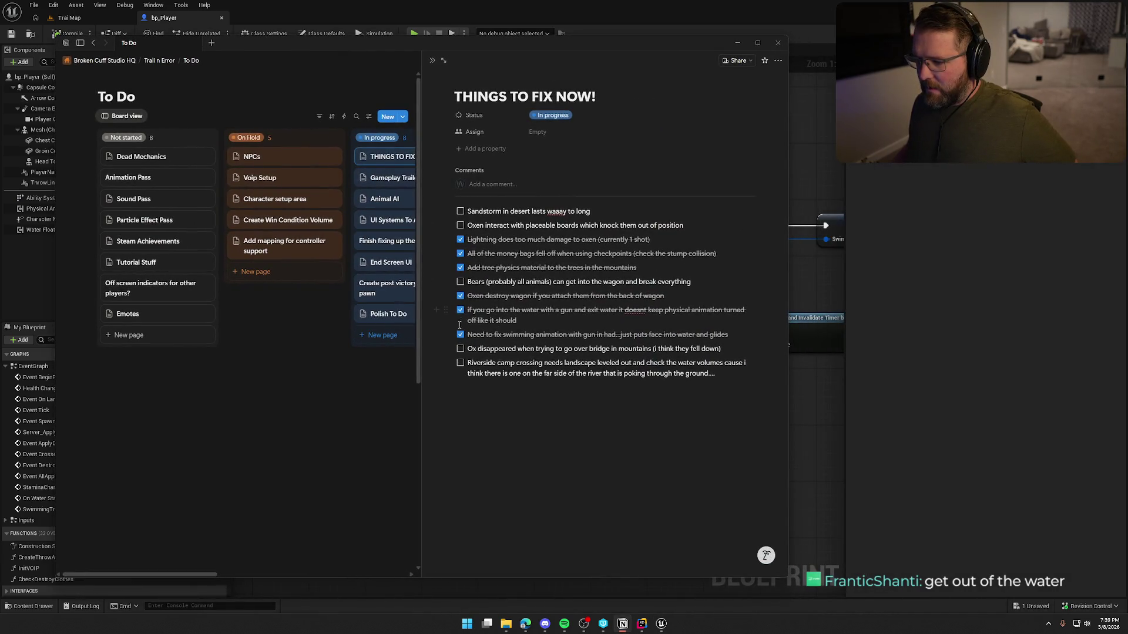
Tick the Riverside camp crossing item on the fix list and minimize Notion.
click(461, 364)
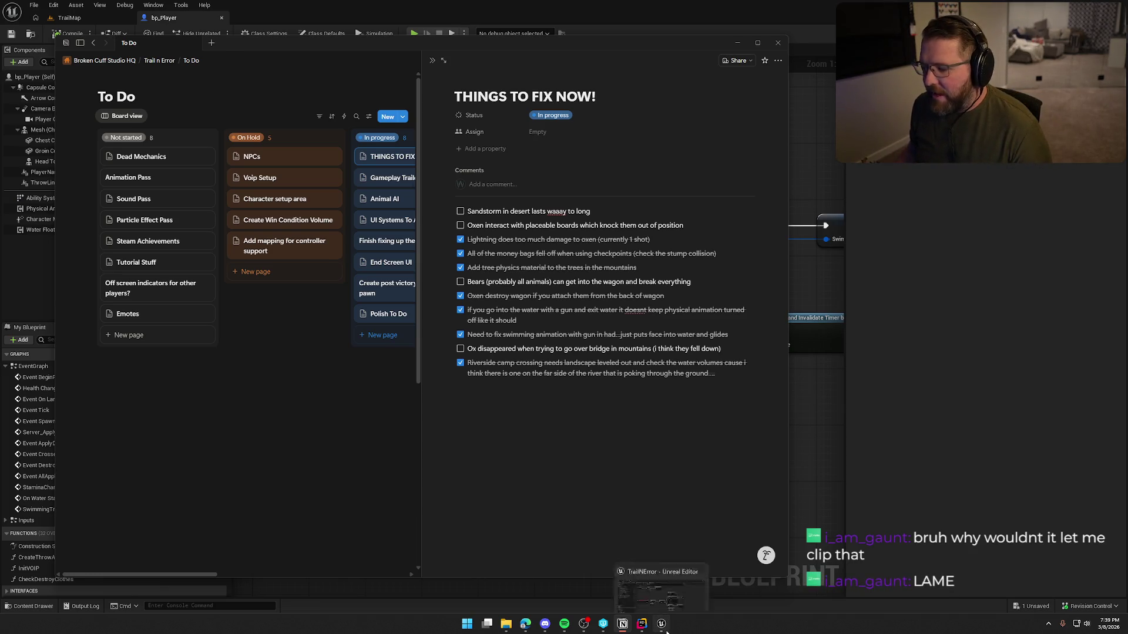
click(622, 623)
click(70, 17)
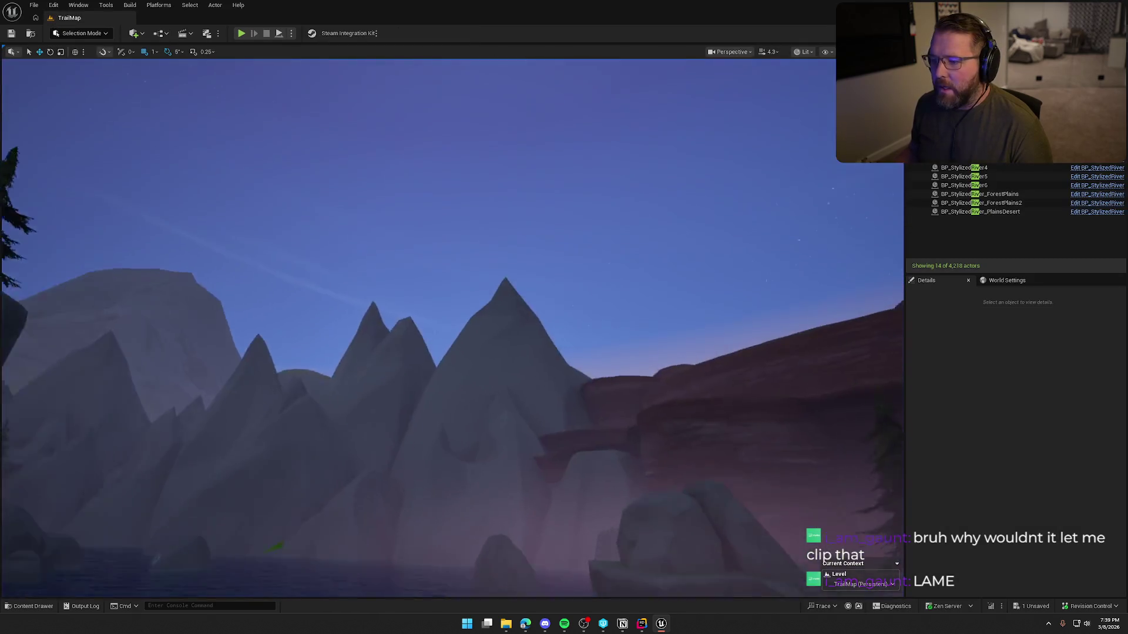
scroll(453, 327, up, 2)
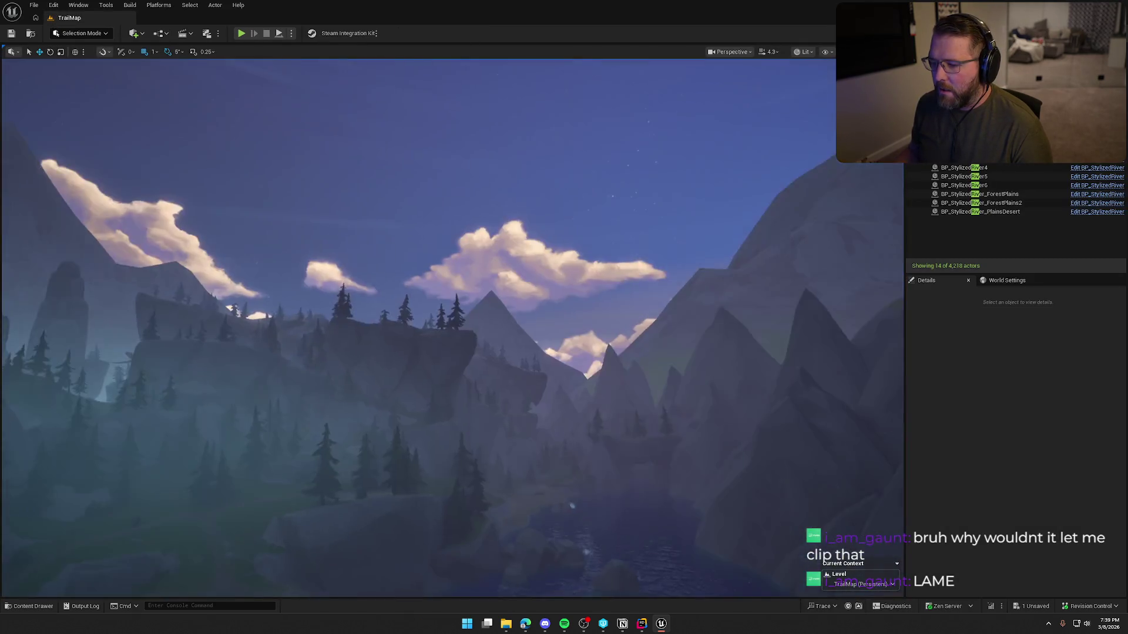
scroll(452, 327, up, 1)
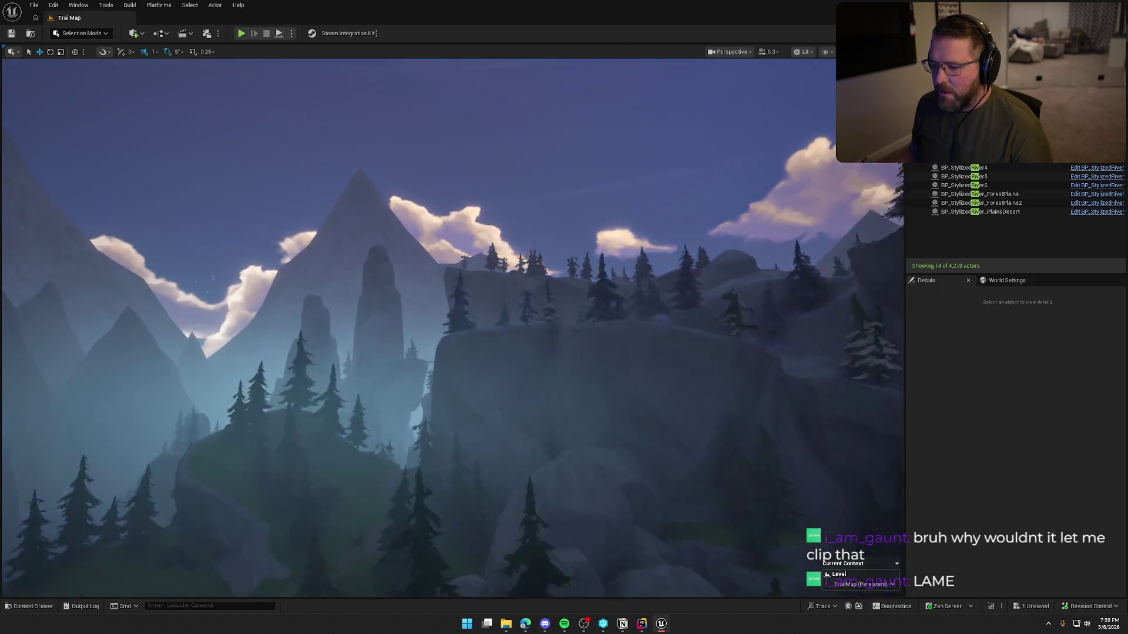
drag(452, 327, 452, 411)
mouse_move(544, 309)
mouse_down()
mouse_move(544, 353)
mouse_move(544, 308)
mouse_up()
key(p)
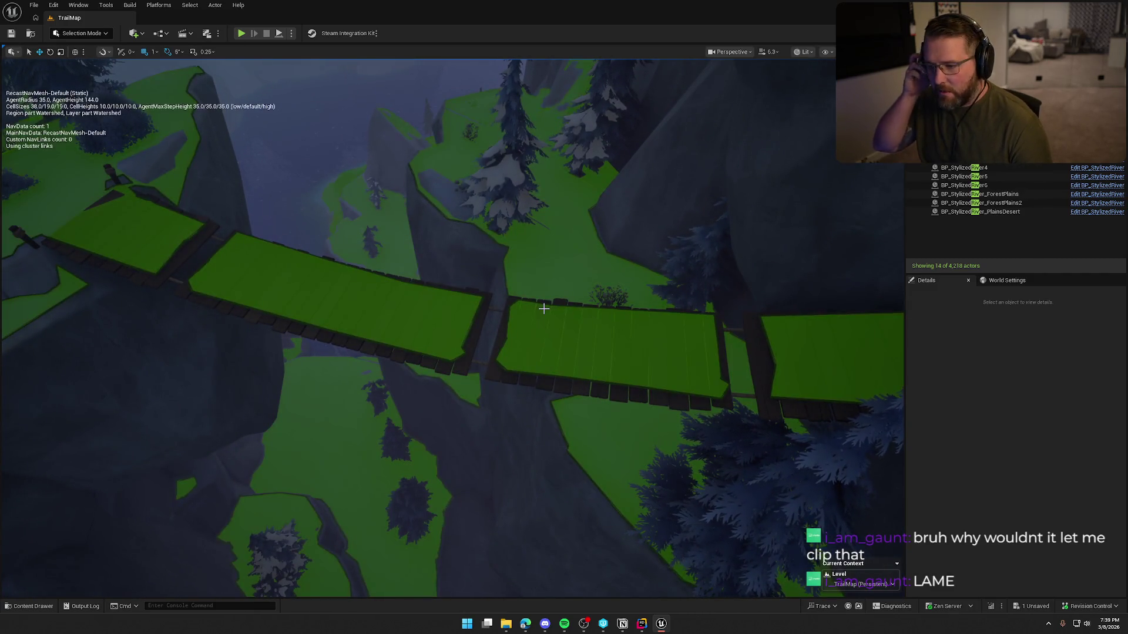
mouse_move(541, 306)
mouse_down()
mouse_move(464, 318)
mouse_move(483, 347)
mouse_move(491, 294)
mouse_move(479, 324)
mouse_up()
click(468, 334)
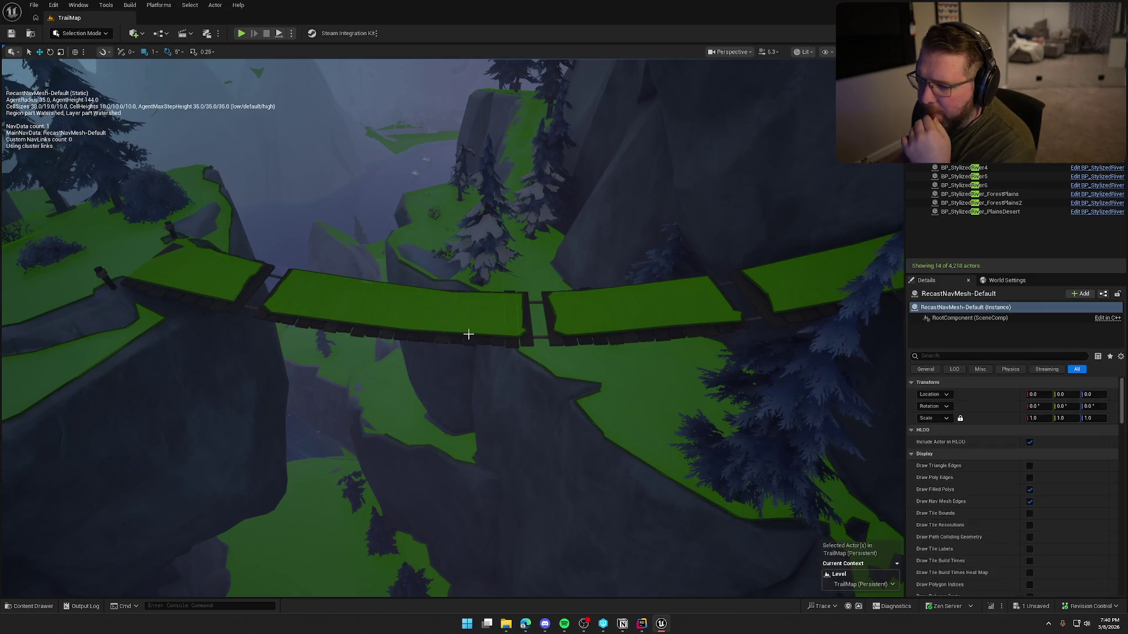
click(480, 317)
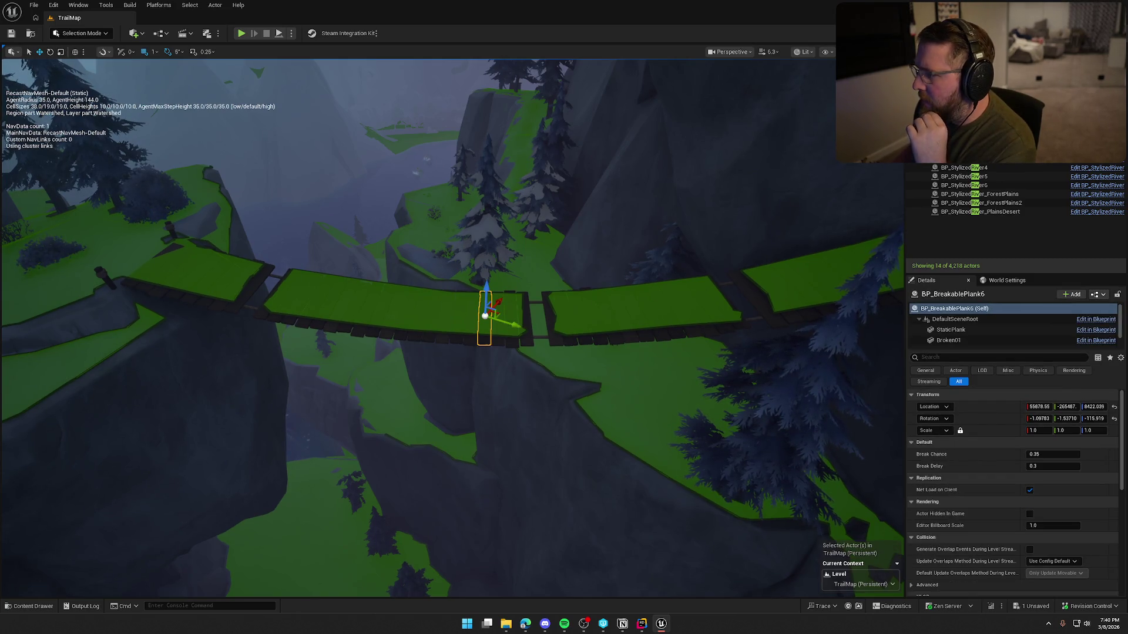
click(540, 336)
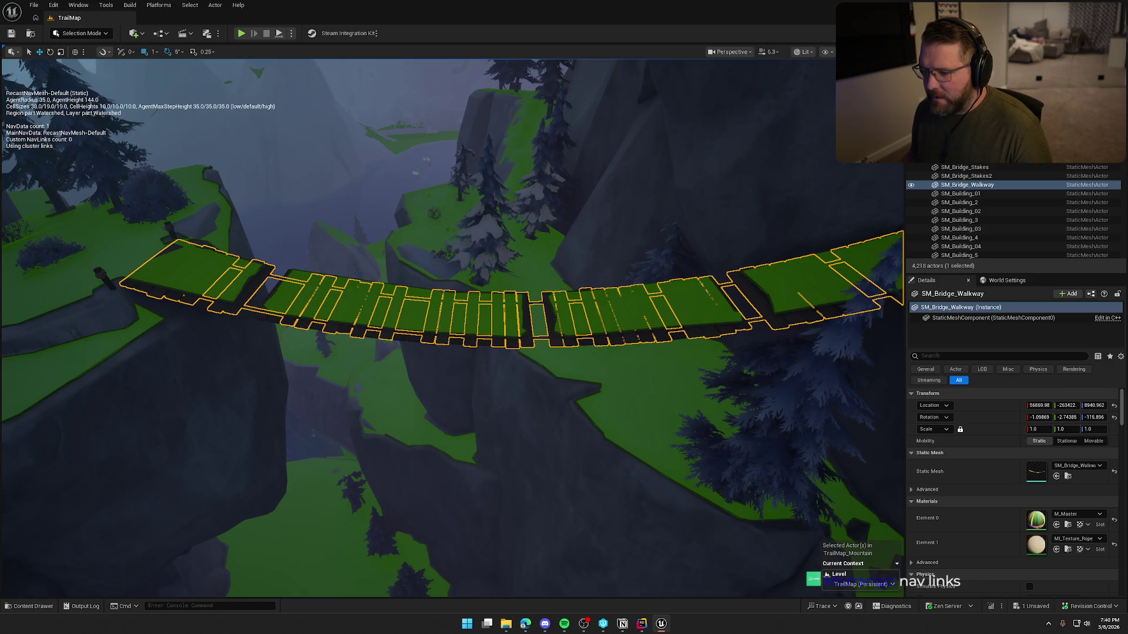
click(487, 344)
key(f)
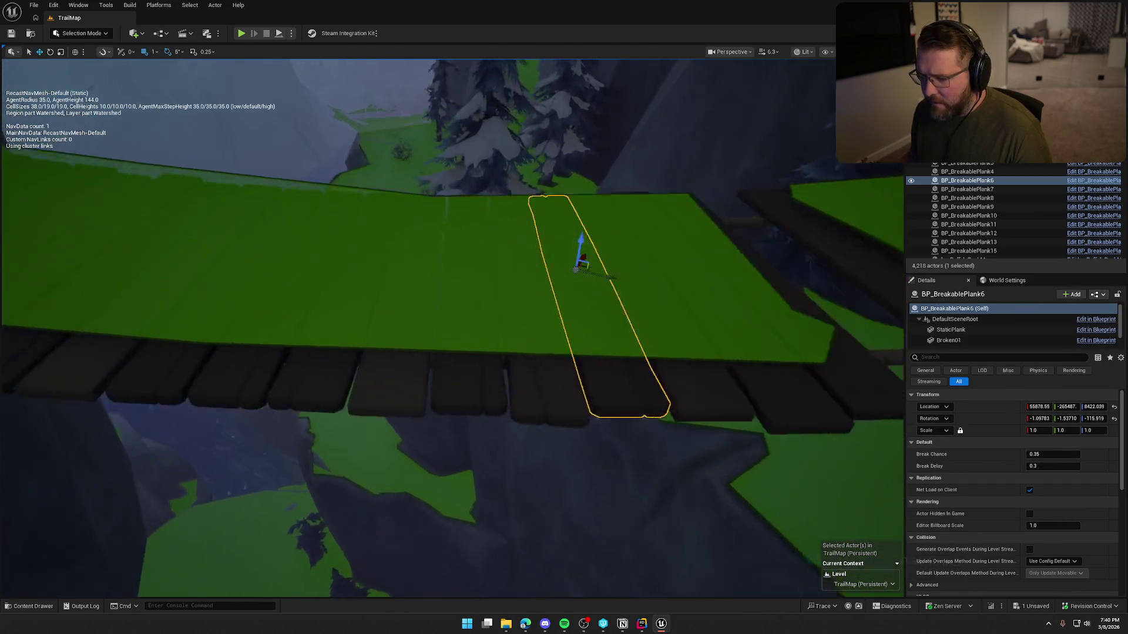
scroll(525, 270, down, 3)
drag(530, 269, 569, 317)
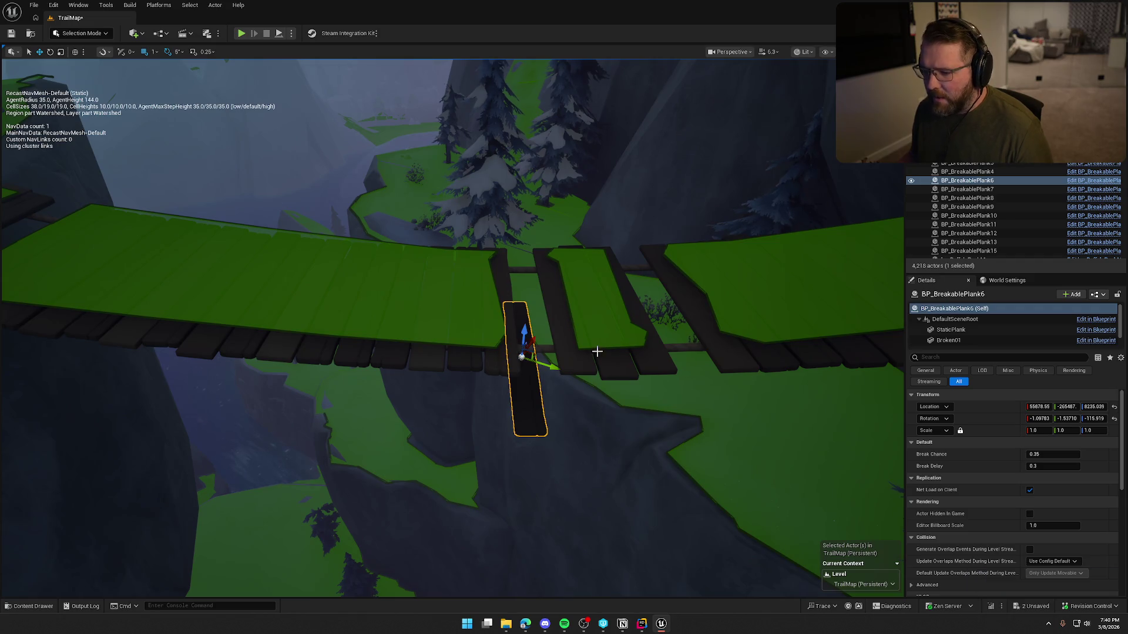
key(ctrl+z)
scroll(631, 352, down, 5)
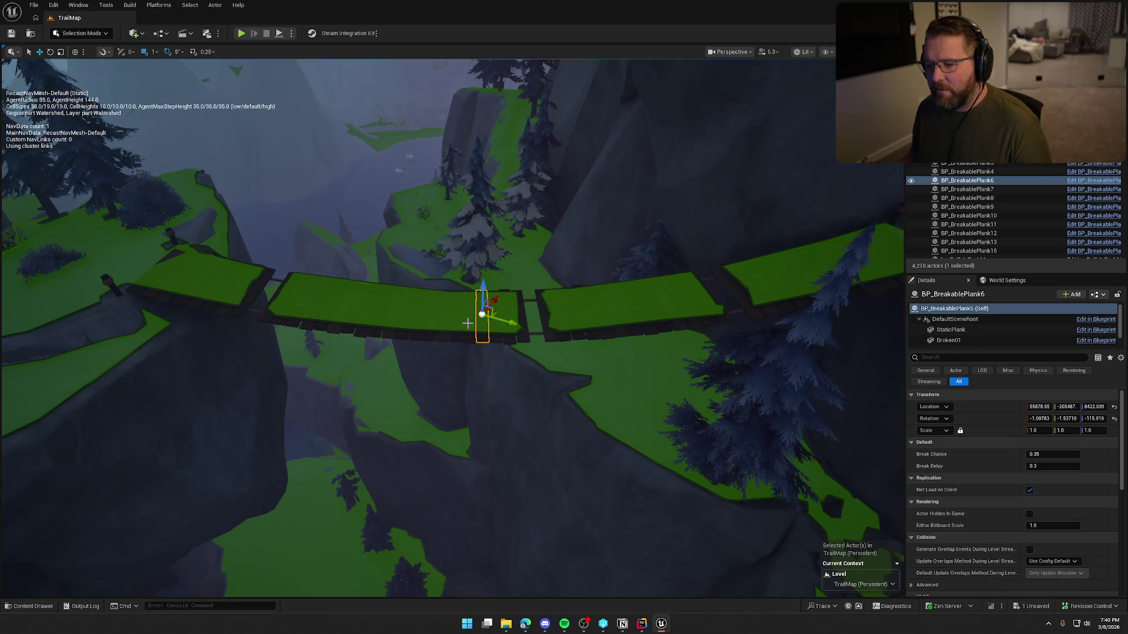
key(Escape)
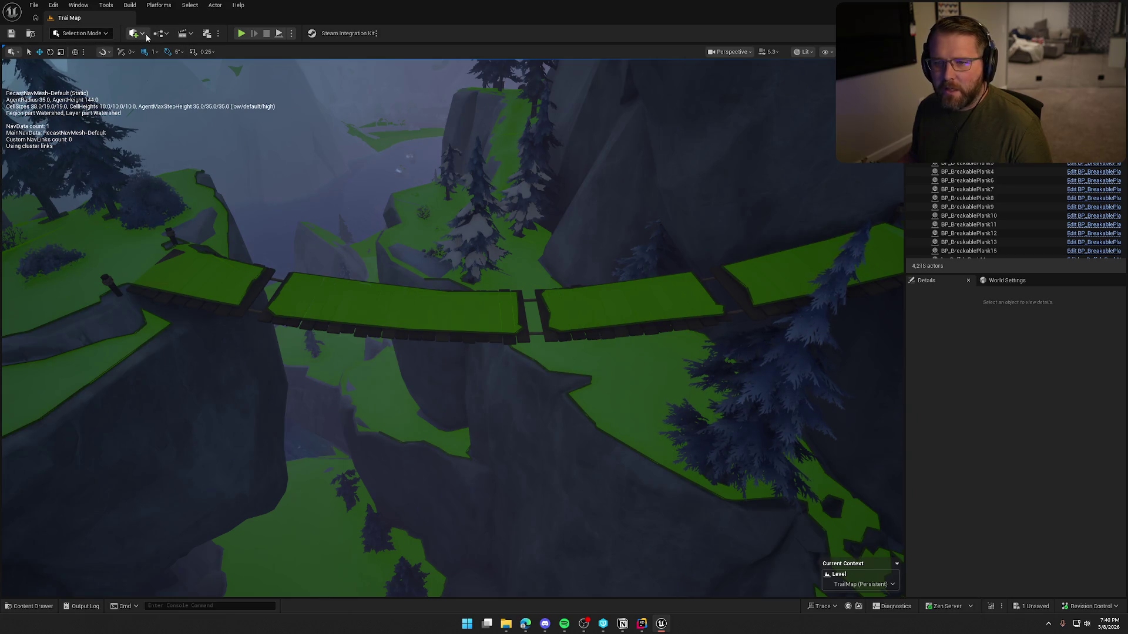
Add a Nav Link Proxy via Quick Add, position it across the bridge gap, and hide the navmesh.
click(142, 34)
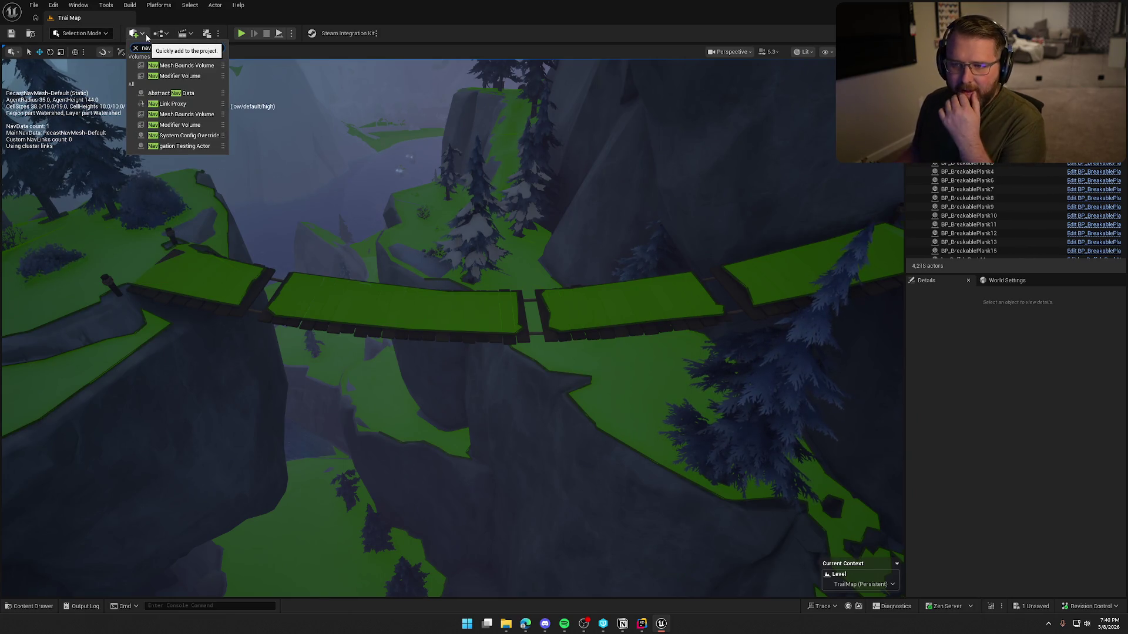
text(nav)
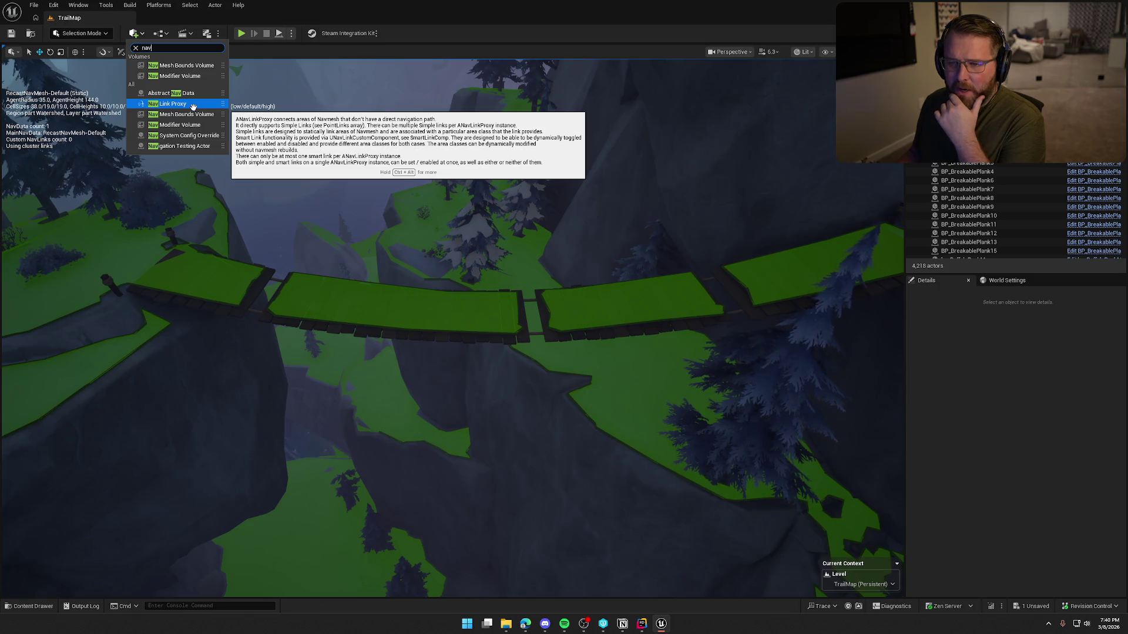
mouse_move(193, 106)
mouse_down()
mouse_move(747, 280)
mouse_move(720, 199)
mouse_up()
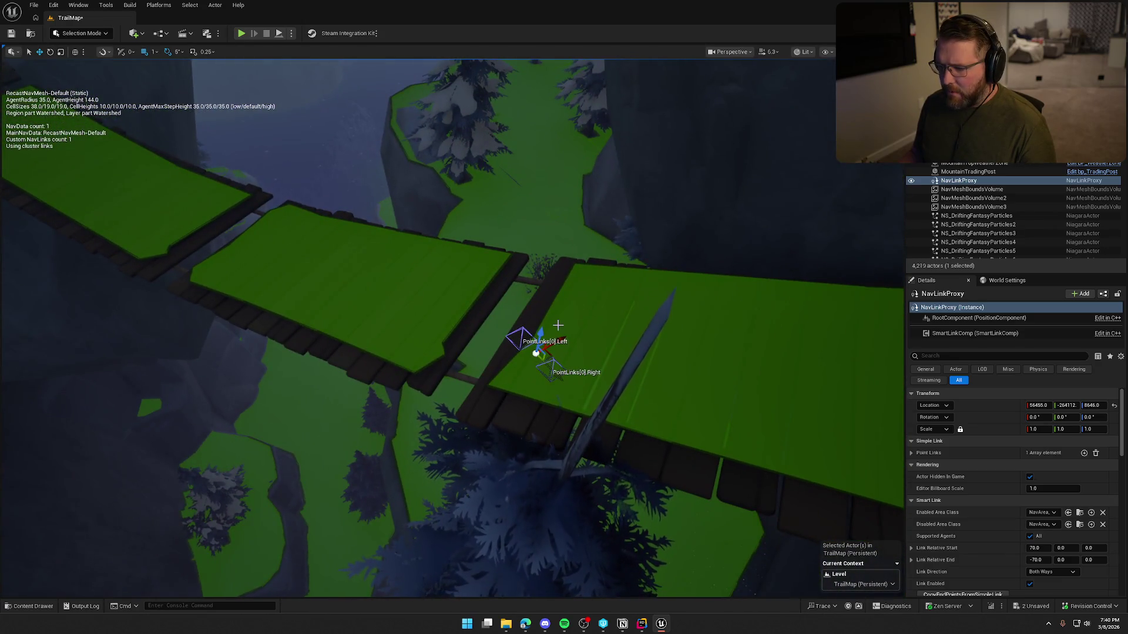
drag(469, 302, 469, 302)
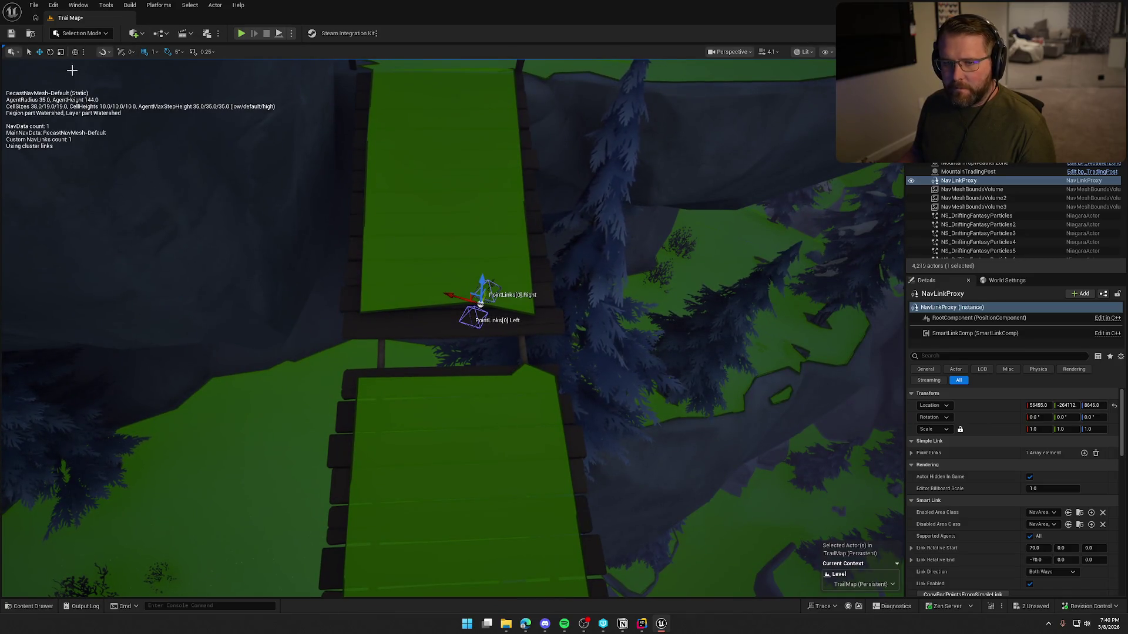
drag(389, 187, 487, 303)
drag(507, 341, 572, 322)
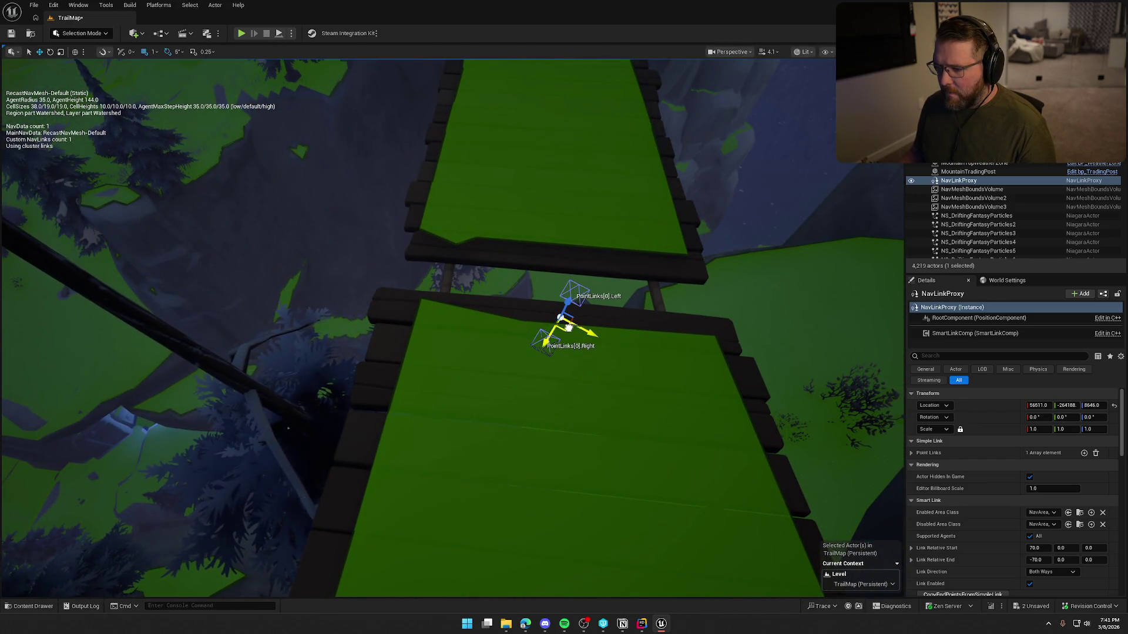
mouse_move(667, 317)
mouse_down()
mouse_move(529, 314)
mouse_move(571, 290)
mouse_move(518, 347)
mouse_up()
key(p)
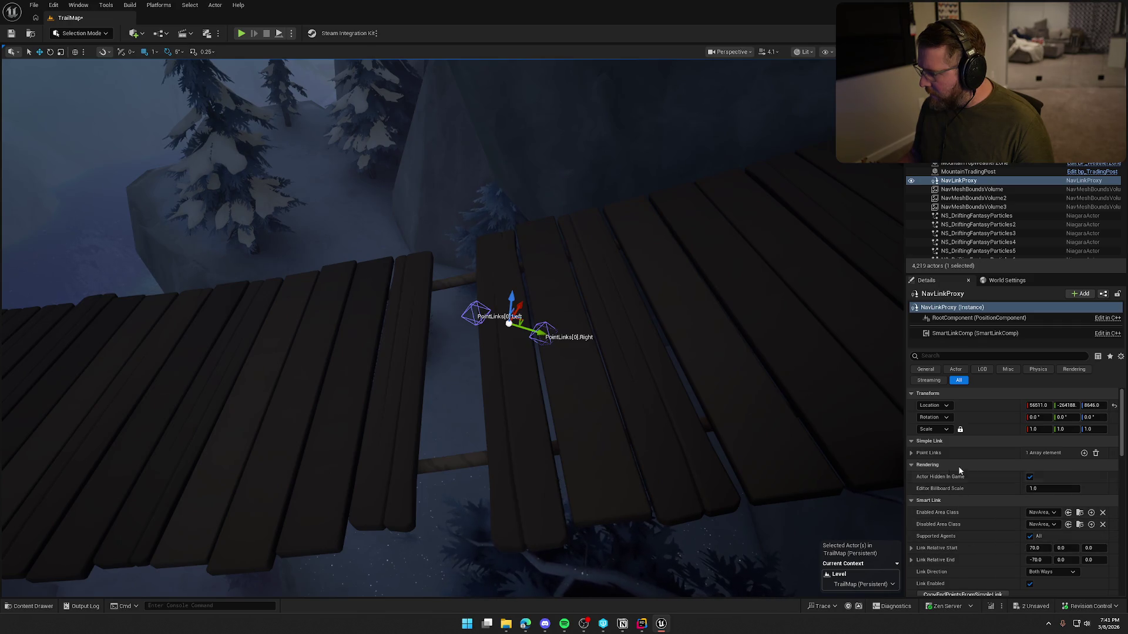
Expand Point Links Index [0], rotate the proxy -35° in Z, shift it left, and show the navmesh.
click(912, 452)
click(919, 465)
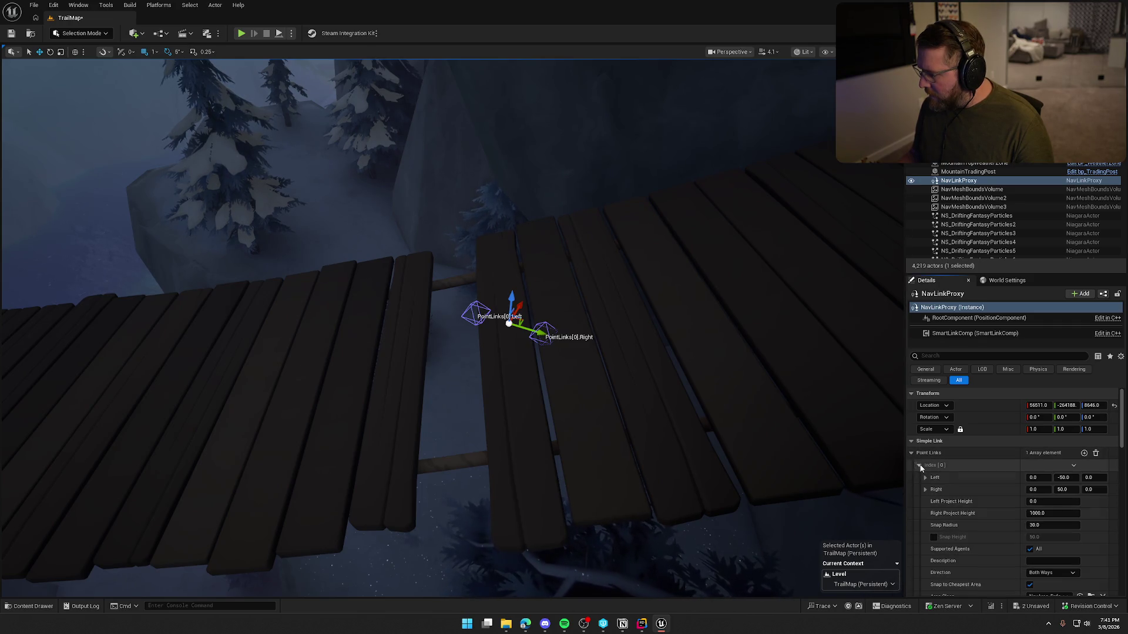
drag(599, 340, 599, 352)
drag(524, 305, 526, 290)
key(e)
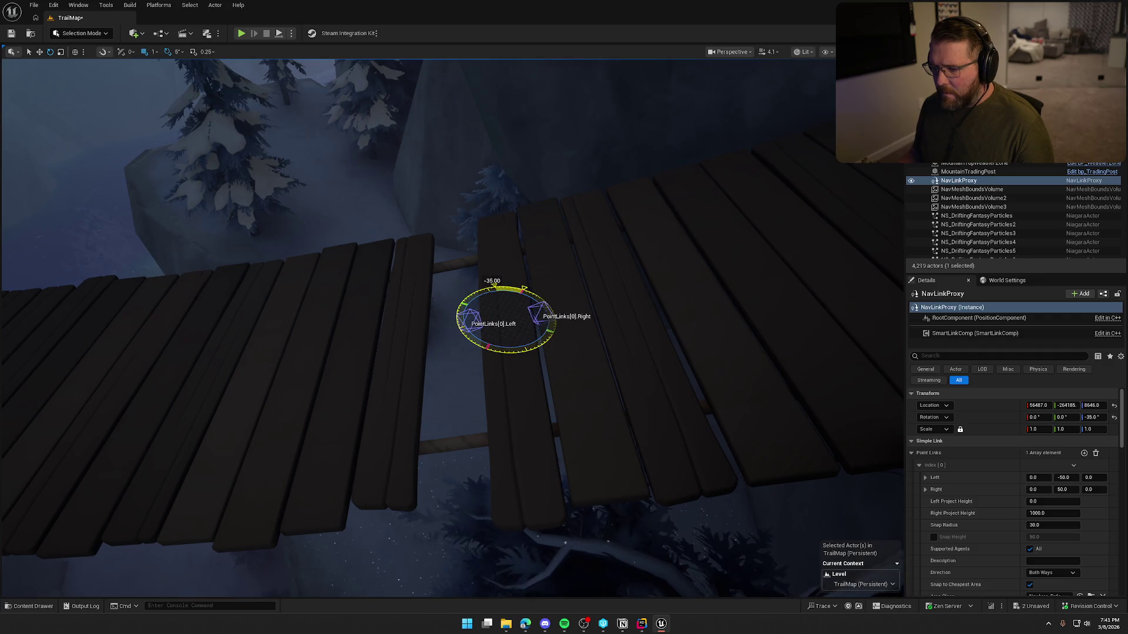
key(w)
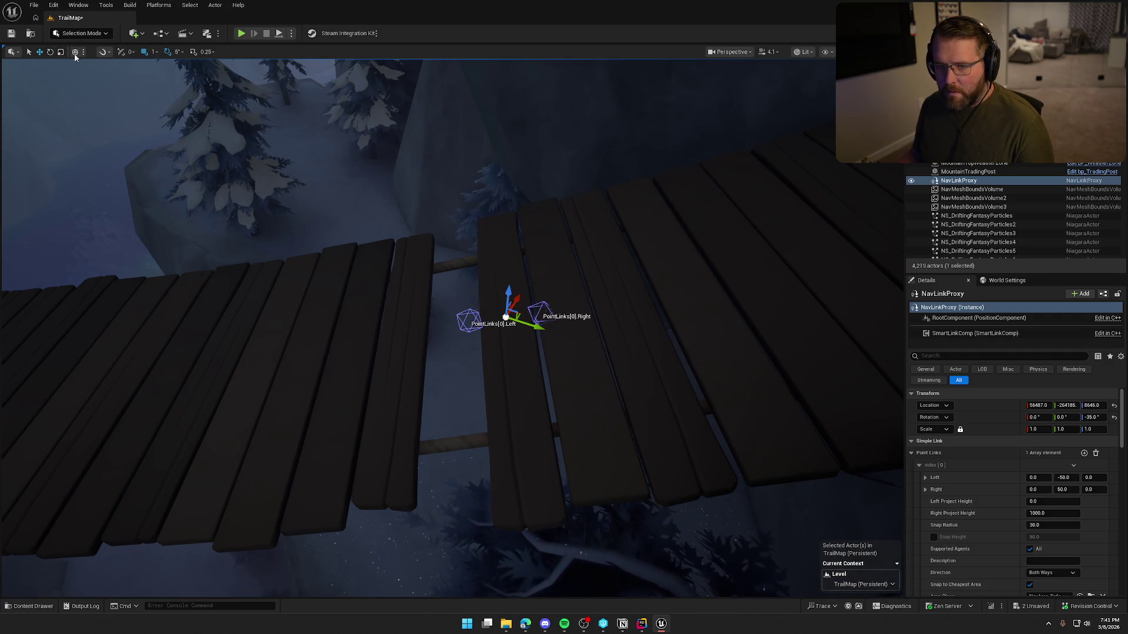
drag(539, 317, 515, 316)
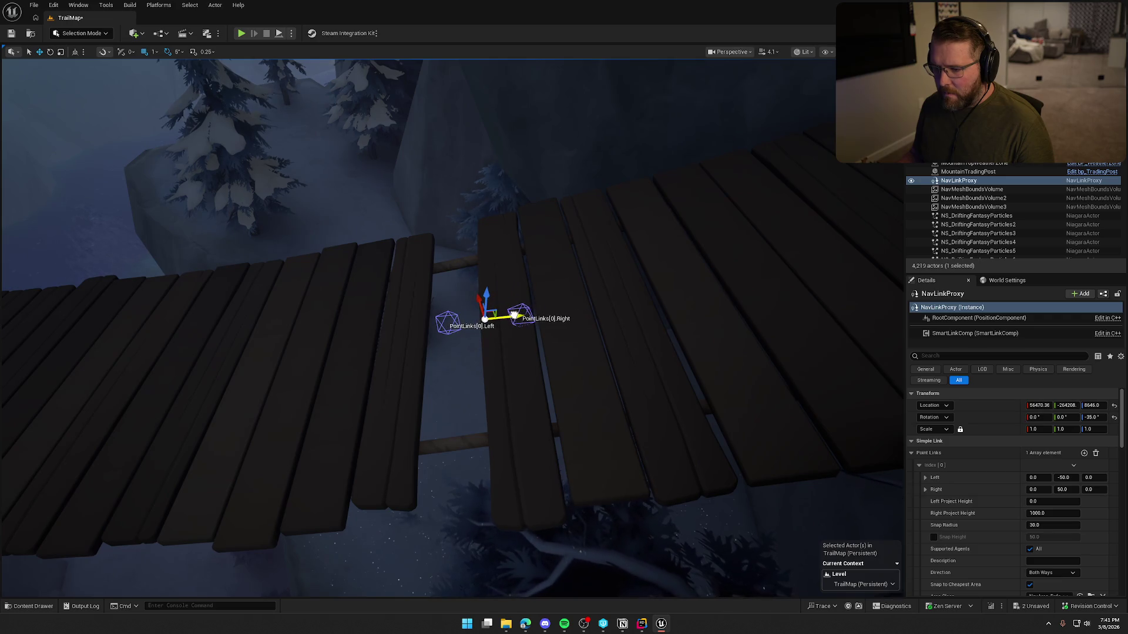
mouse_move(536, 357)
mouse_down()
mouse_move(528, 376)
mouse_move(547, 347)
mouse_move(535, 362)
mouse_up()
key(p)
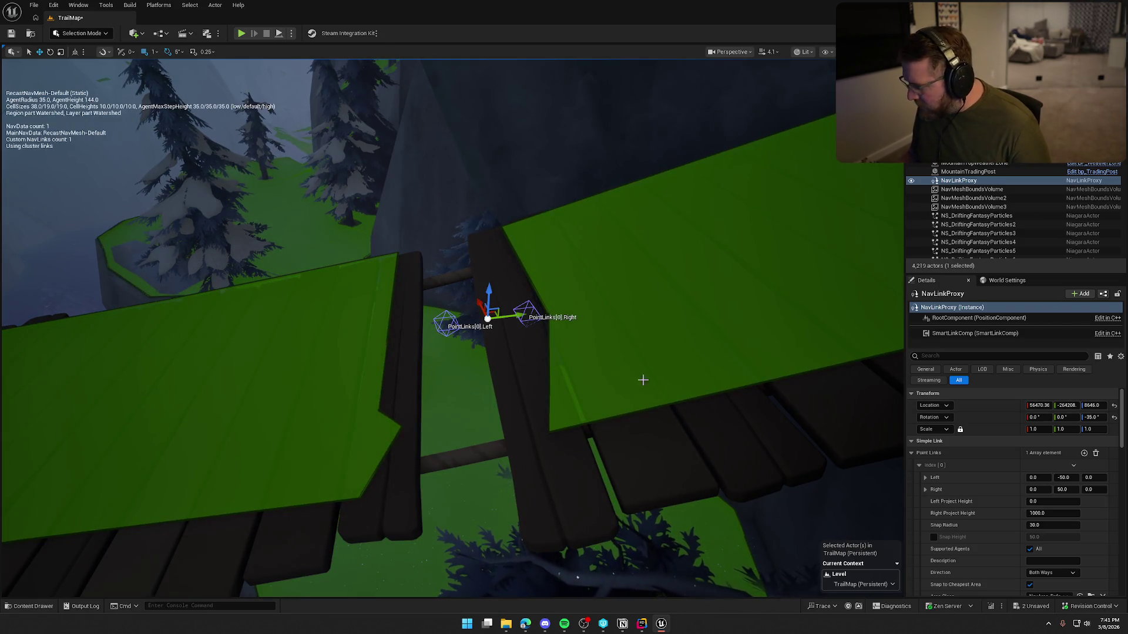
Drag the Left point onto the left plank and the Right point onto the right plank.
drag(446, 311, 446, 313)
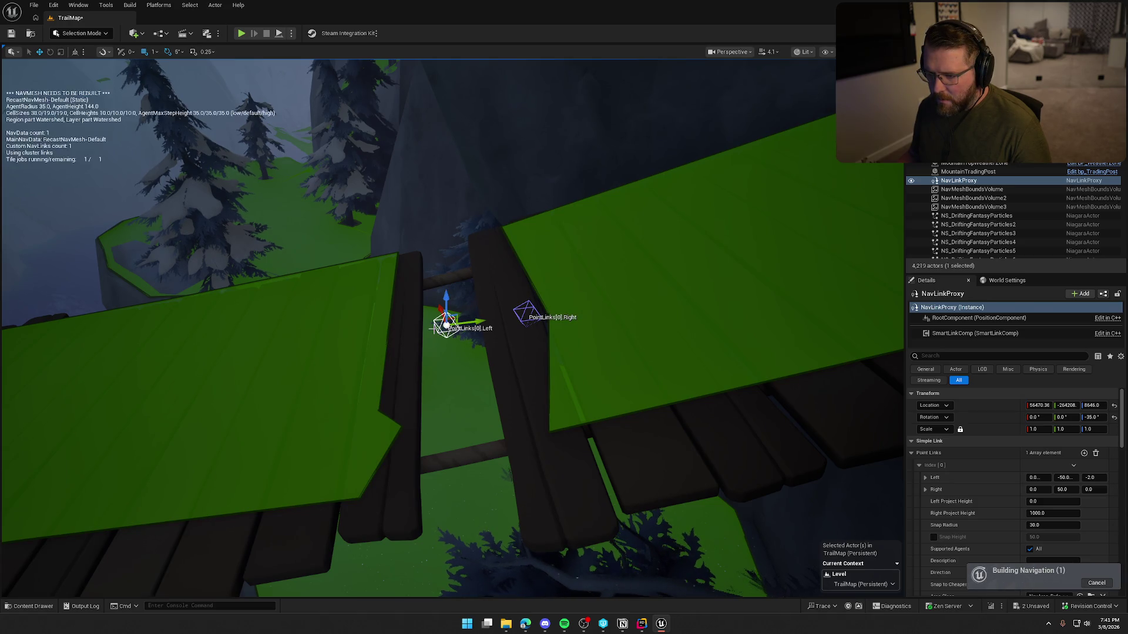
drag(470, 324, 372, 335)
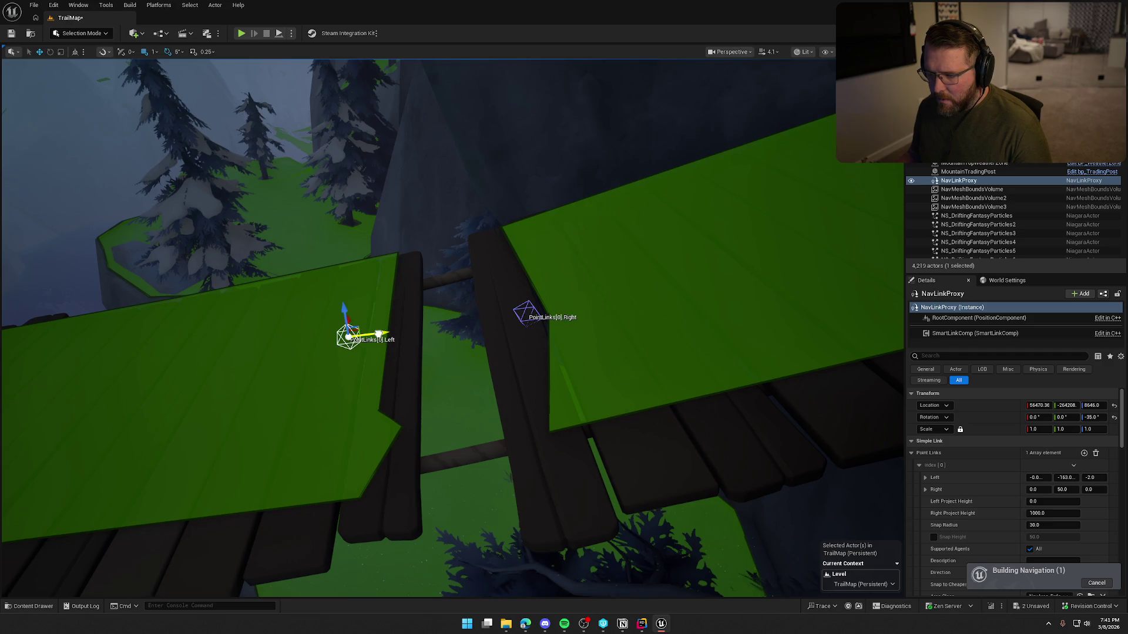
click(529, 310)
drag(544, 311, 596, 301)
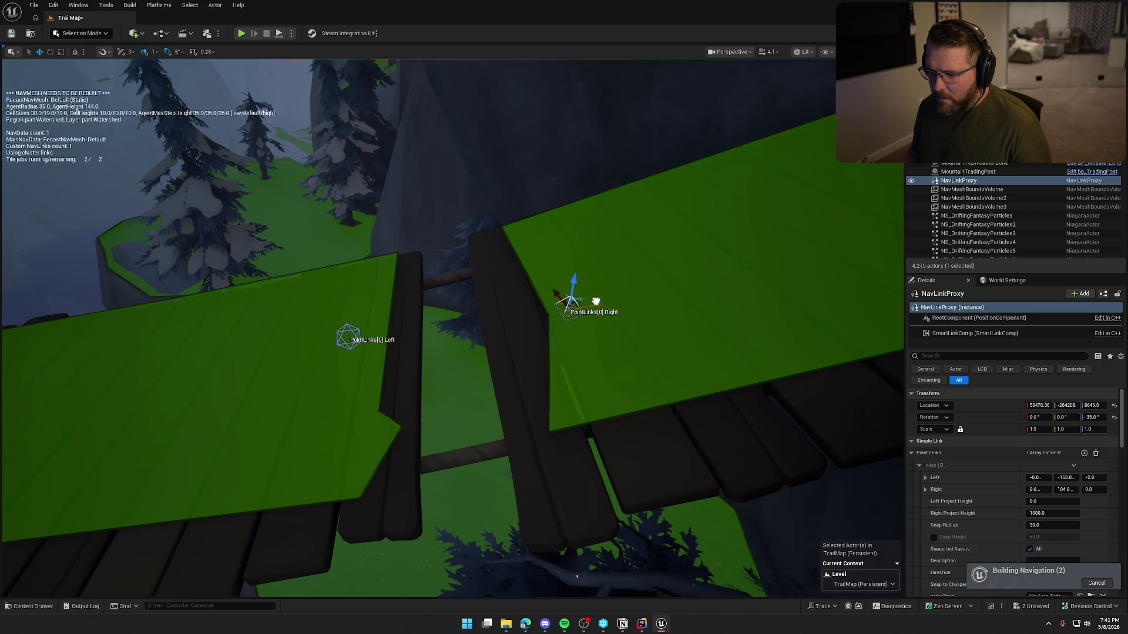
scroll(485, 350, up, 1)
mouse_move(486, 350)
mouse_down()
mouse_move(494, 300)
mouse_move(488, 344)
mouse_up()
mouse_move(625, 440)
mouse_down()
mouse_move(622, 411)
mouse_move(626, 440)
mouse_up()
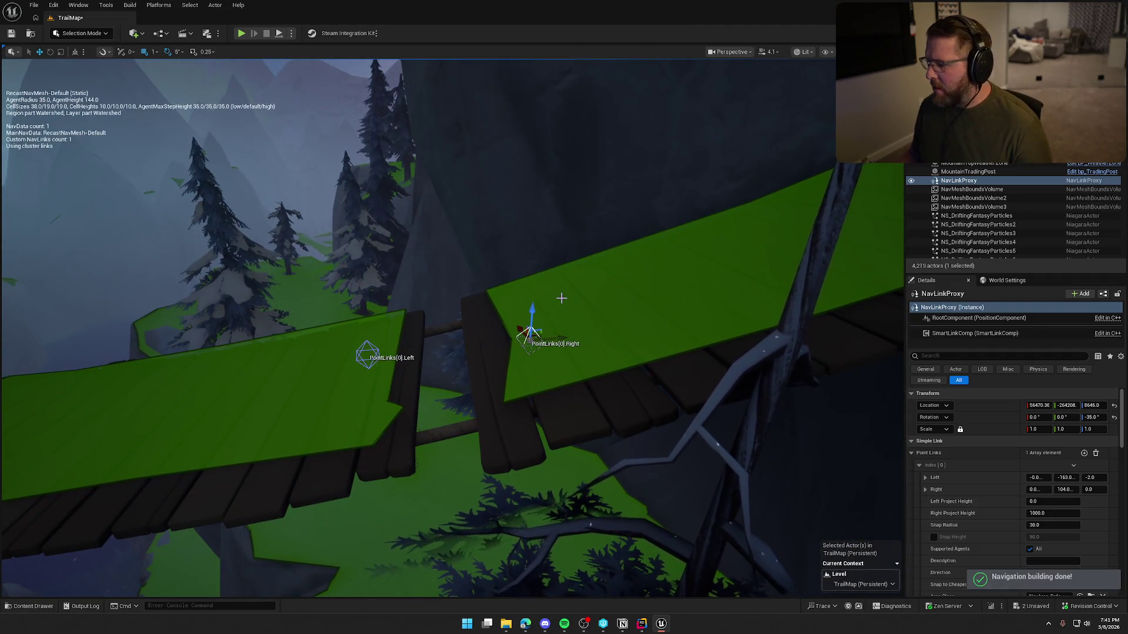
Hide the navmesh, reselect the NavLinkProxy, and tilt it -5° around X.
key(p)
mouse_move(561, 298)
mouse_down()
mouse_move(561, 320)
mouse_move(547, 262)
mouse_up()
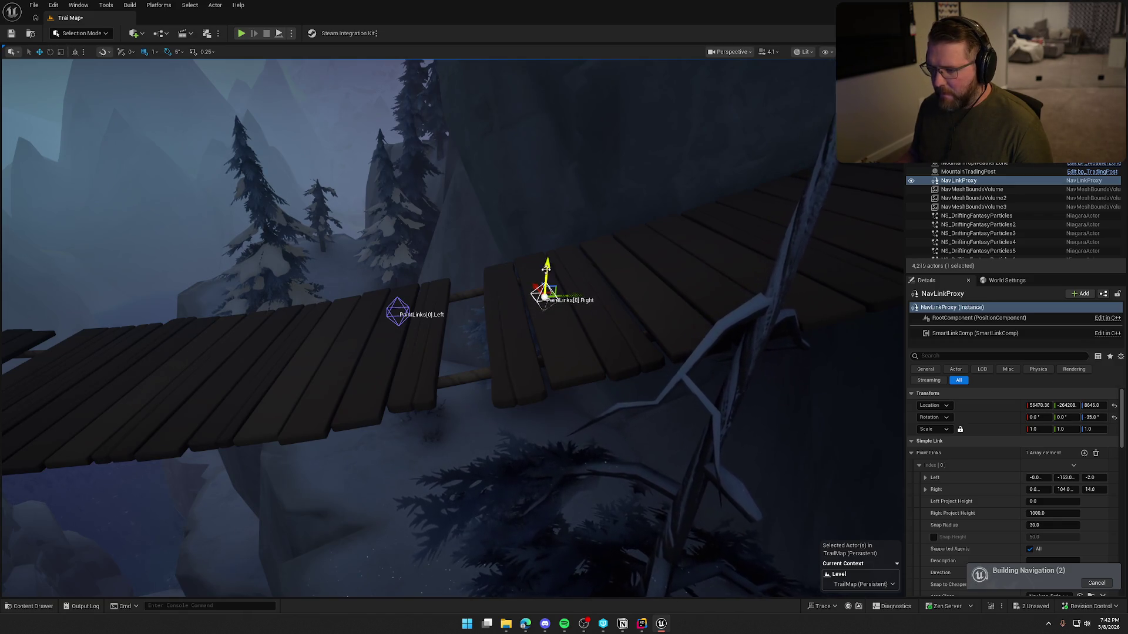
click(959, 180)
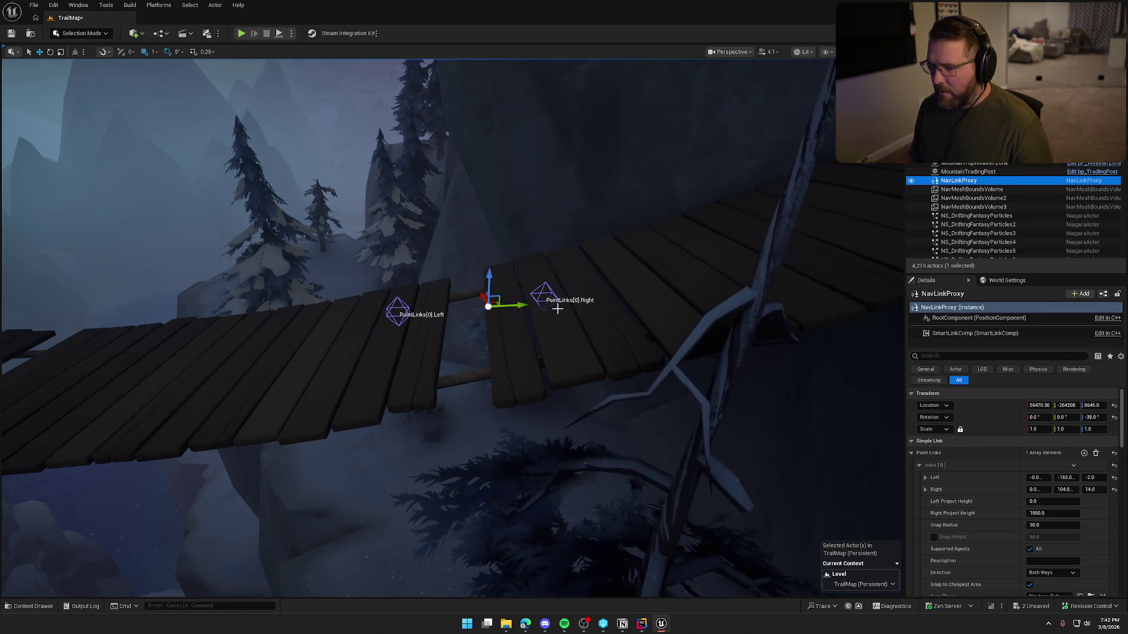
key(e)
mouse_move(470, 276)
mouse_down()
mouse_move(484, 245)
mouse_move(477, 277)
mouse_up()
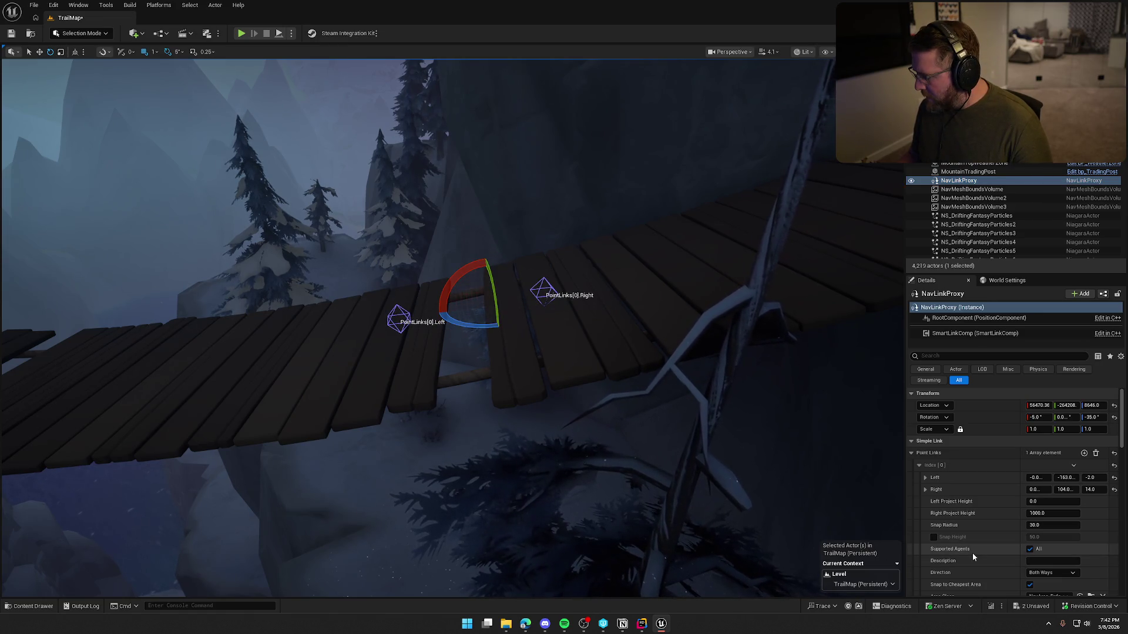
scroll(972, 552, down, 1)
scroll(983, 532, down, 2)
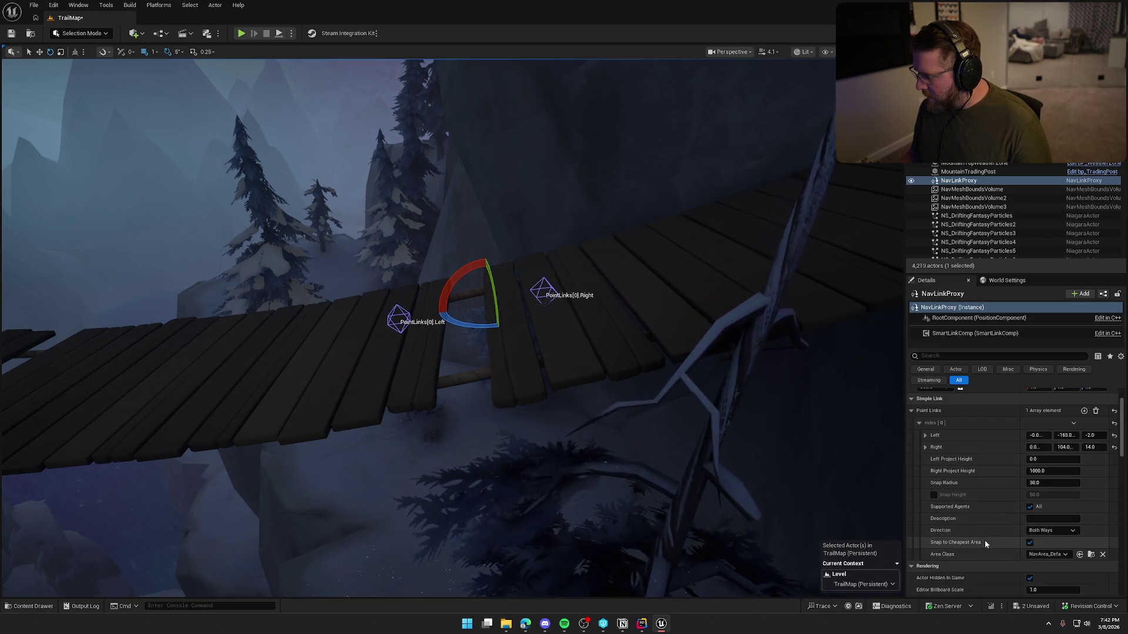
scroll(985, 540, down, 2)
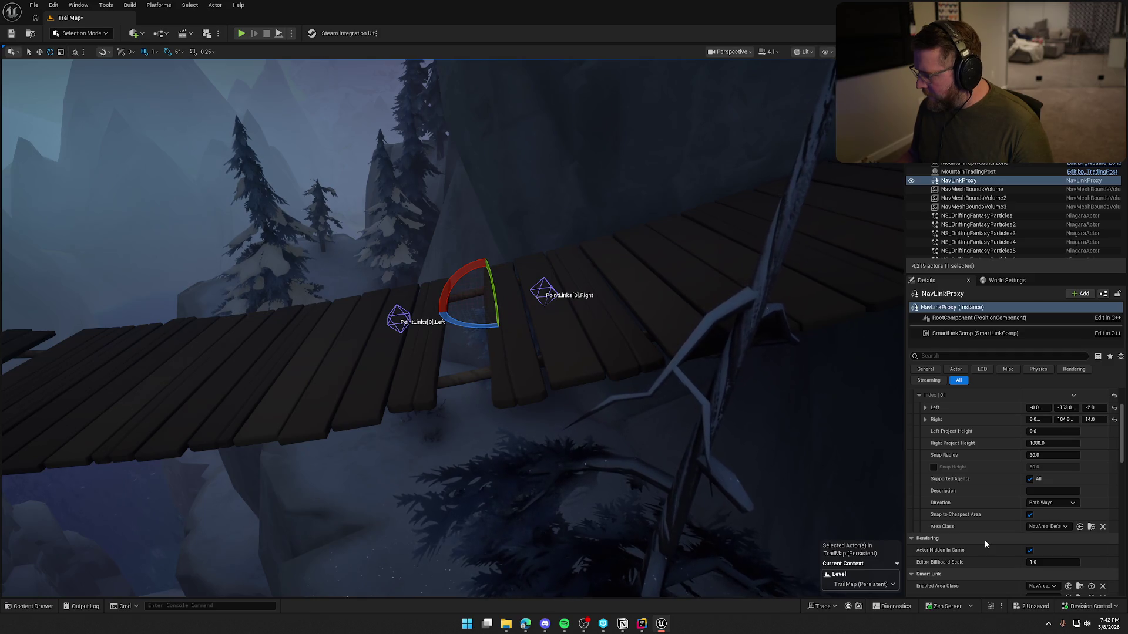
scroll(976, 546, down, 6)
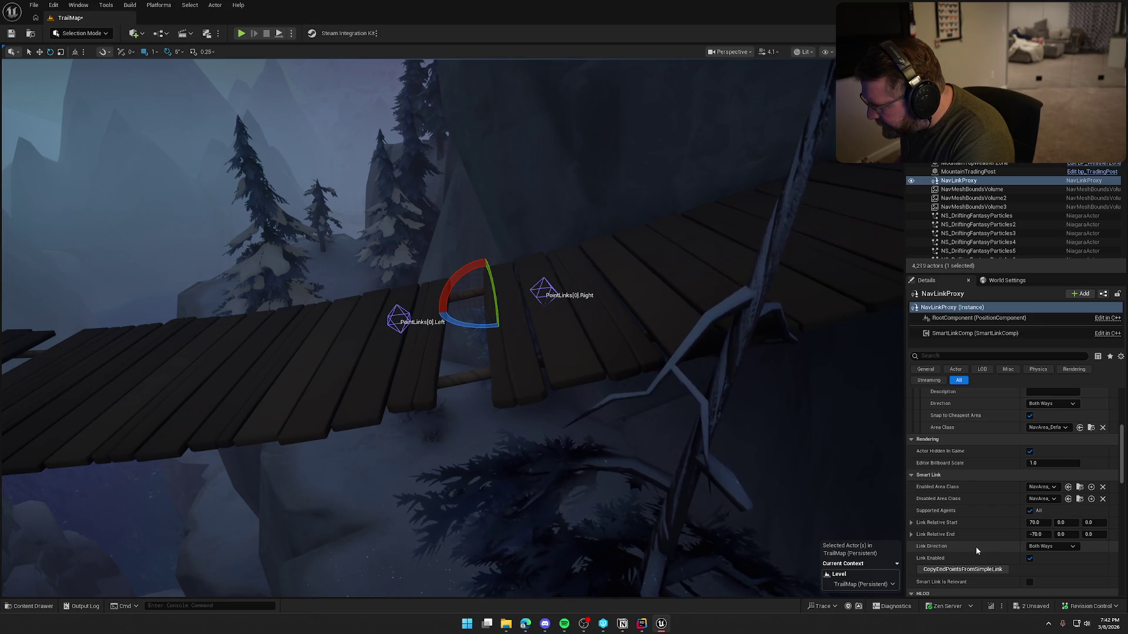
scroll(976, 547, down, 3)
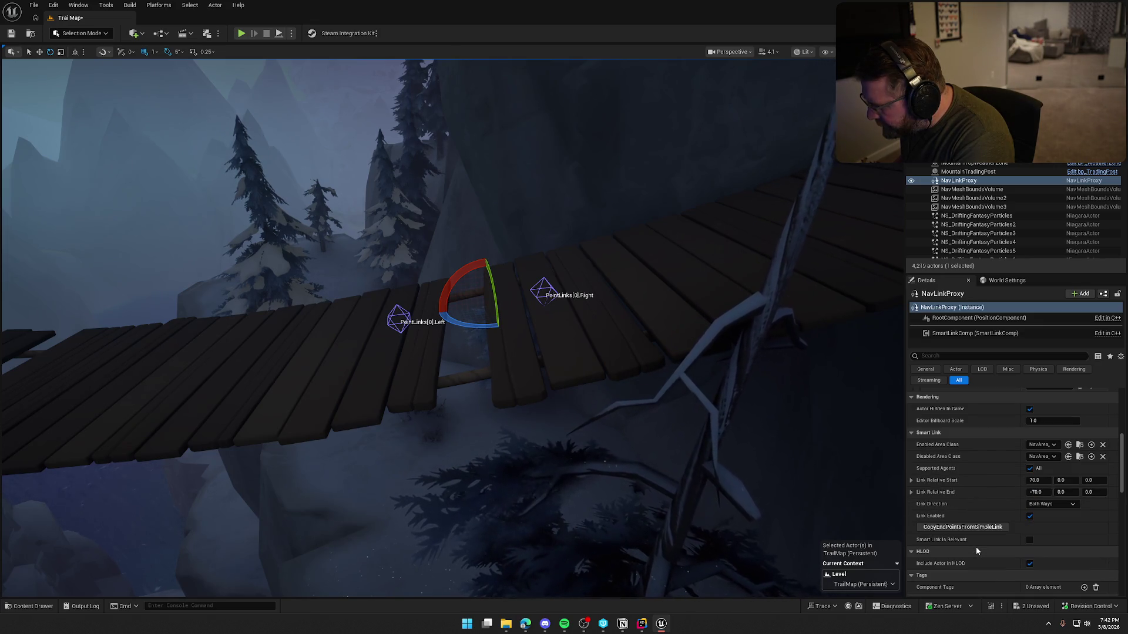
scroll(975, 547, down, 15)
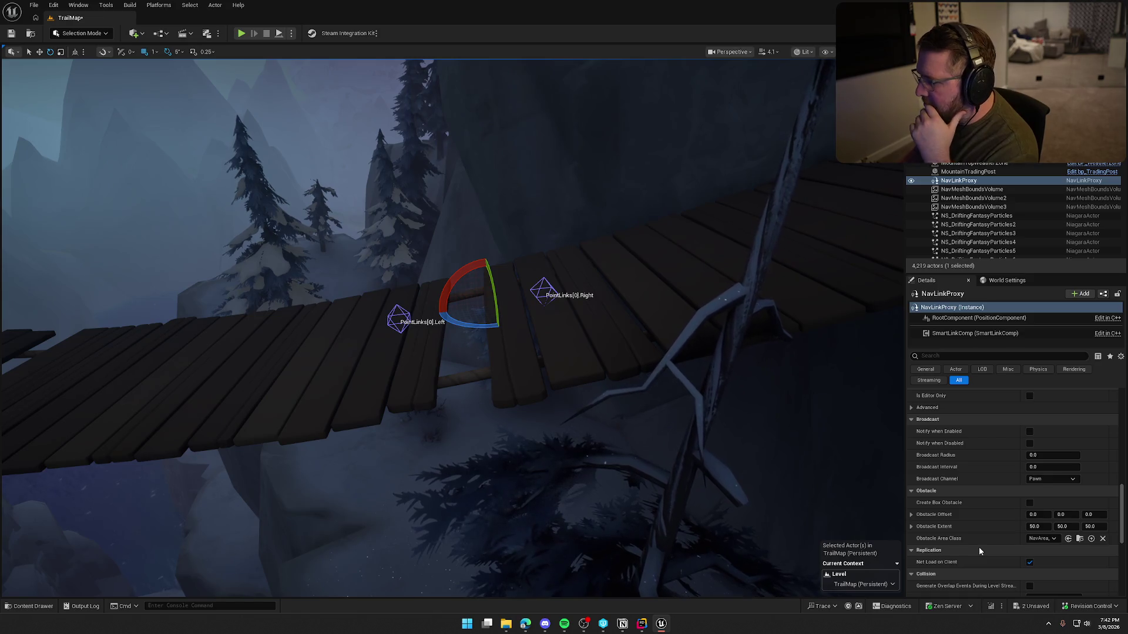
scroll(977, 546, down, 7)
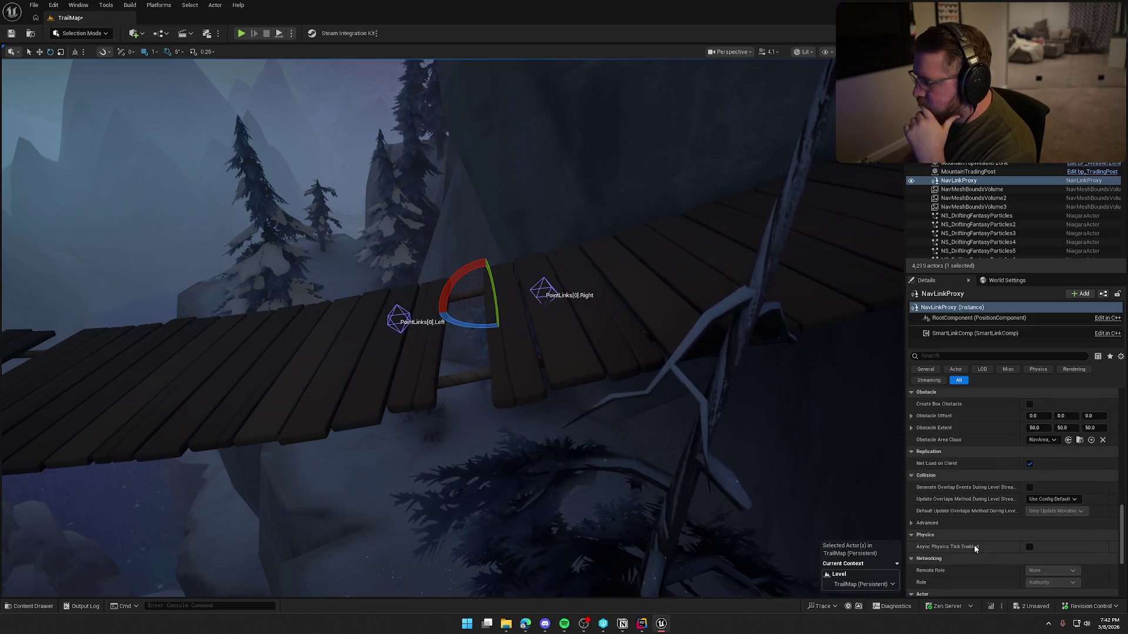